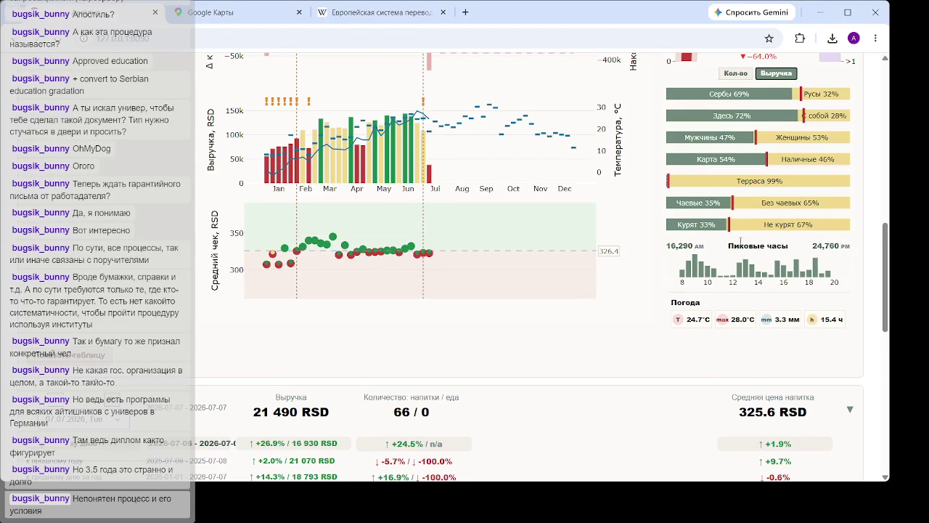
# Highlight the peak-hours header figures in the side panel, then clear the selection
pyautogui.moveTo(726, 249); pyautogui.dragTo(795, 255)
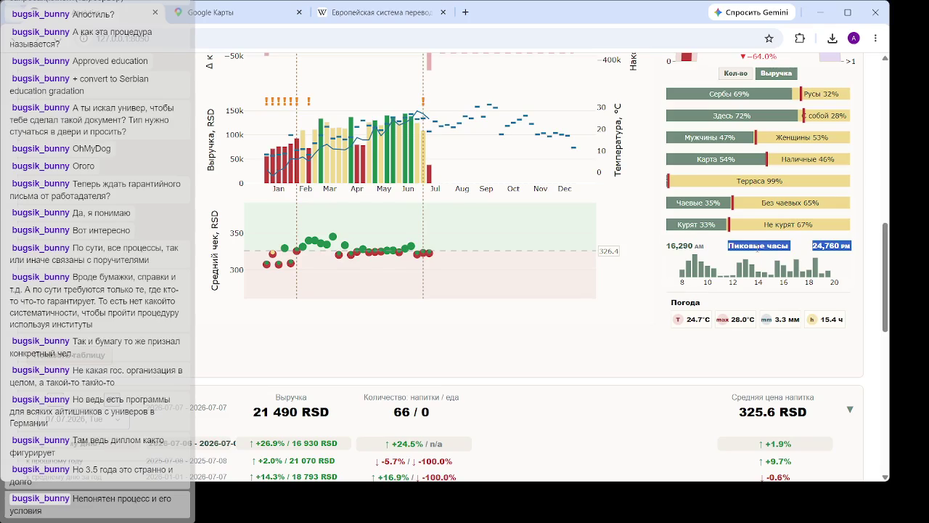
pyautogui.click(726, 268)
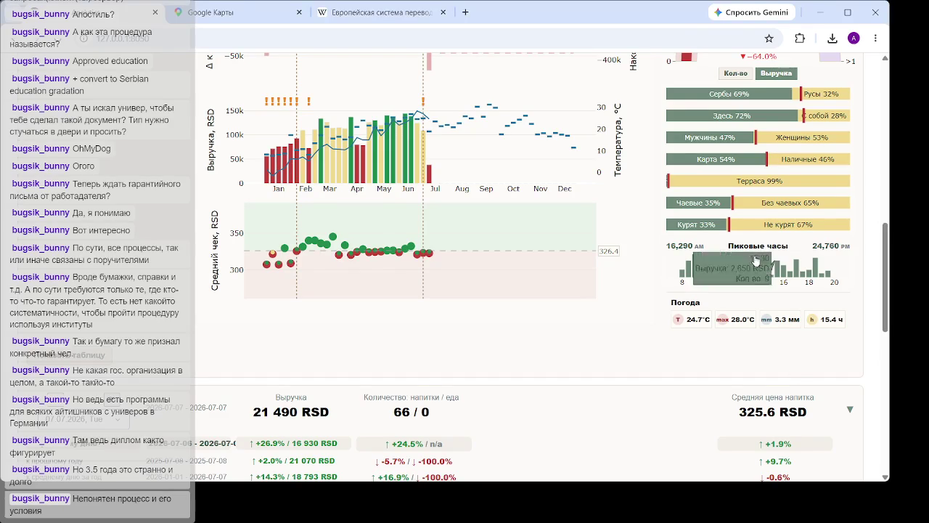
pyautogui.moveTo(815, 274)
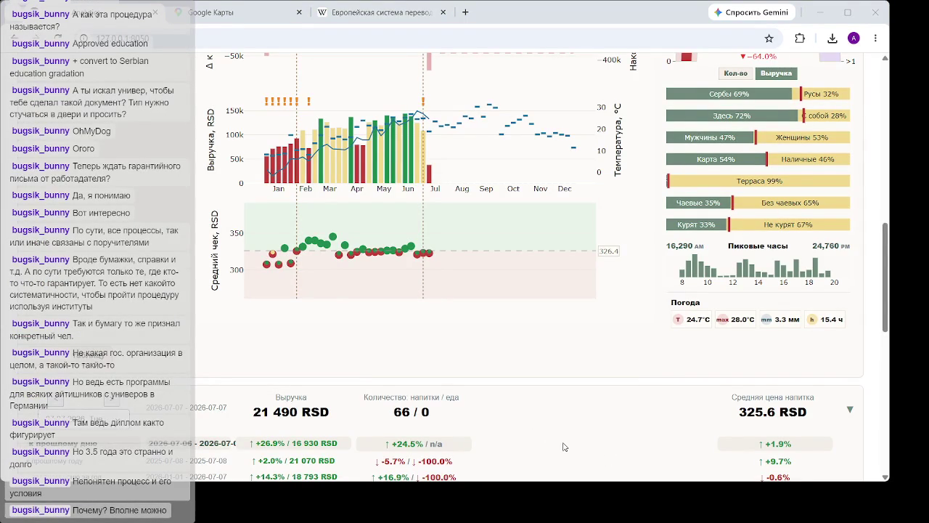
# Show the side-panel stats for March week 12, then reload the dashboard page
pyautogui.click(333, 240)
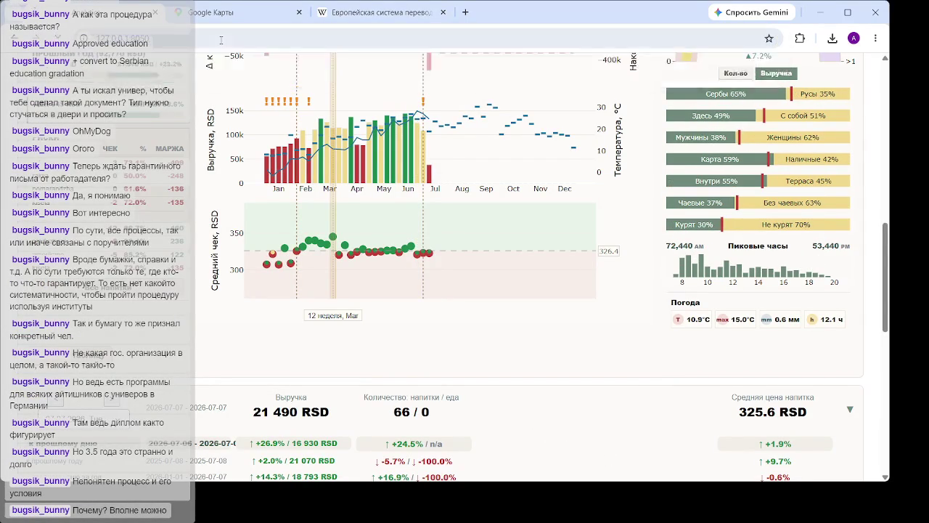
pyautogui.press('F5')
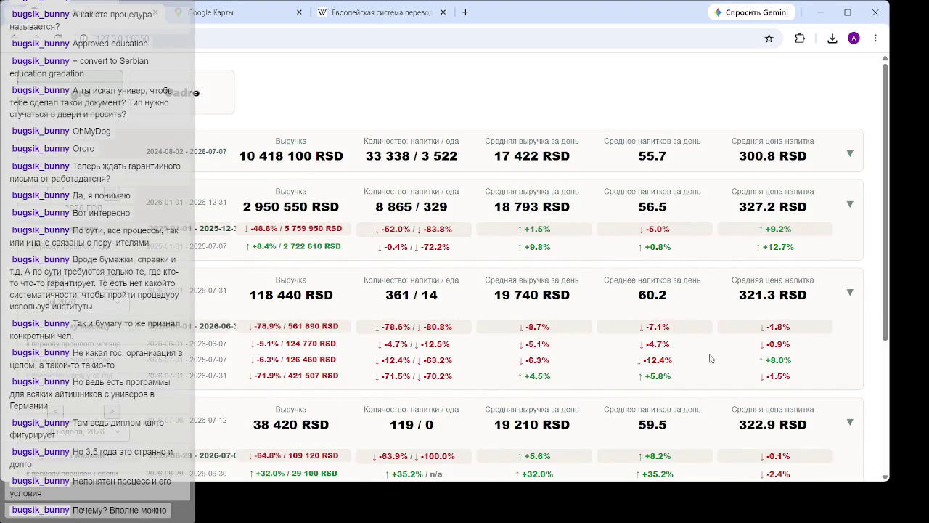
pyautogui.scroll(-3, 442, 320)
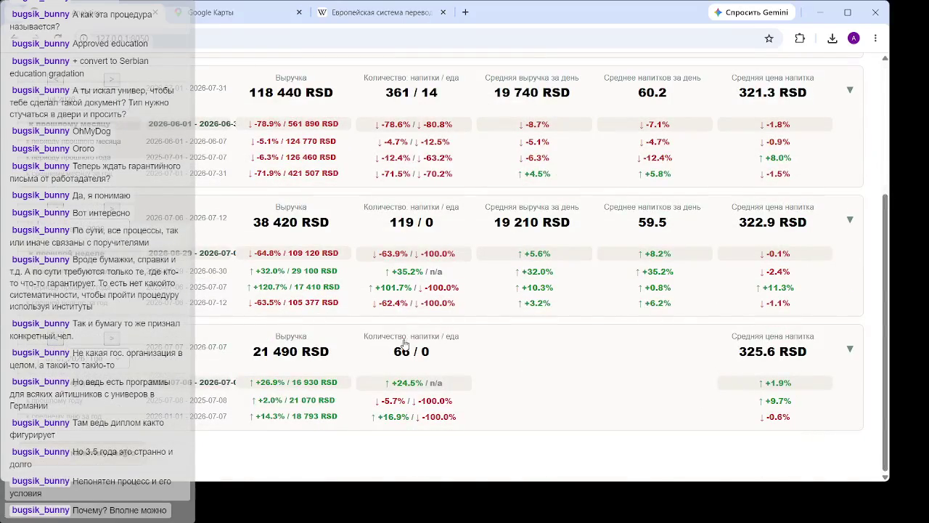
# Scroll past the summary cards to the Динамика выручки revenue charts and side-panel breakdowns
pyautogui.scroll(-5, 604, 186)
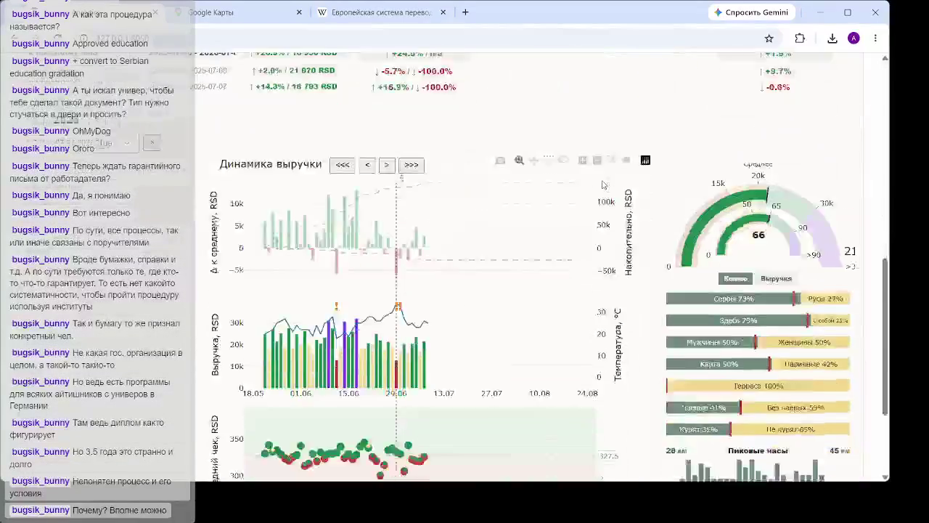
pyautogui.scroll(-2, 602, 185)
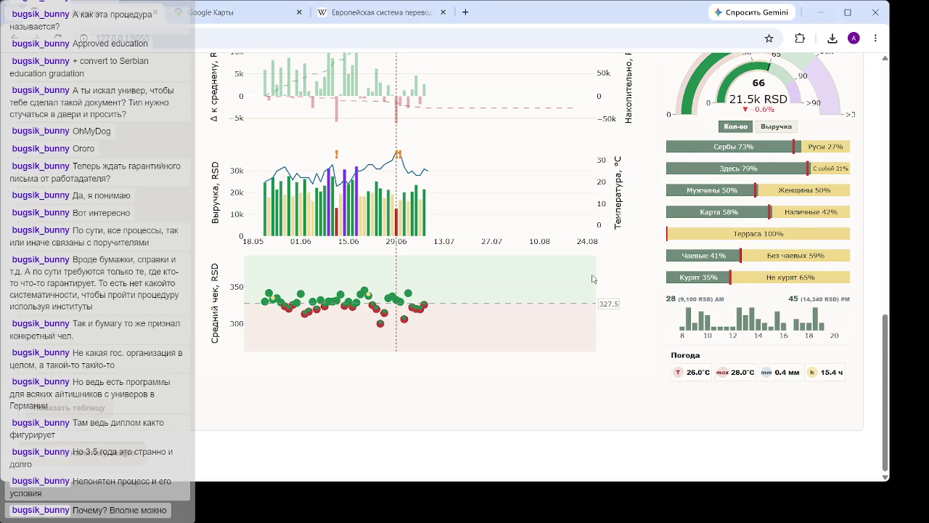
# Show 30.06.2026 in the side panel: the 21.5k RSD gauge and 26.0 °C weather
pyautogui.moveTo(406, 226)
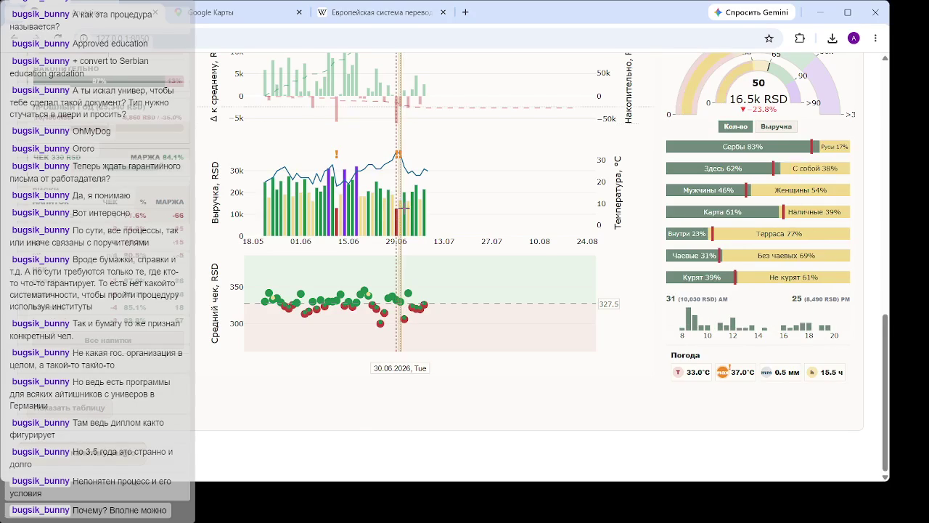
# Compare the side-panel figures for 27.06.2026 and 26.06.2026
pyautogui.click(392, 206)
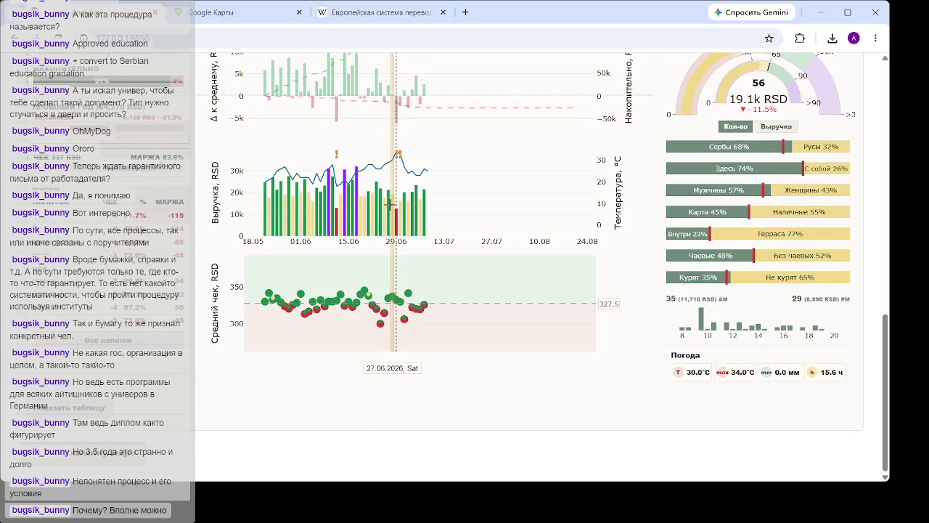
pyautogui.click(388, 205)
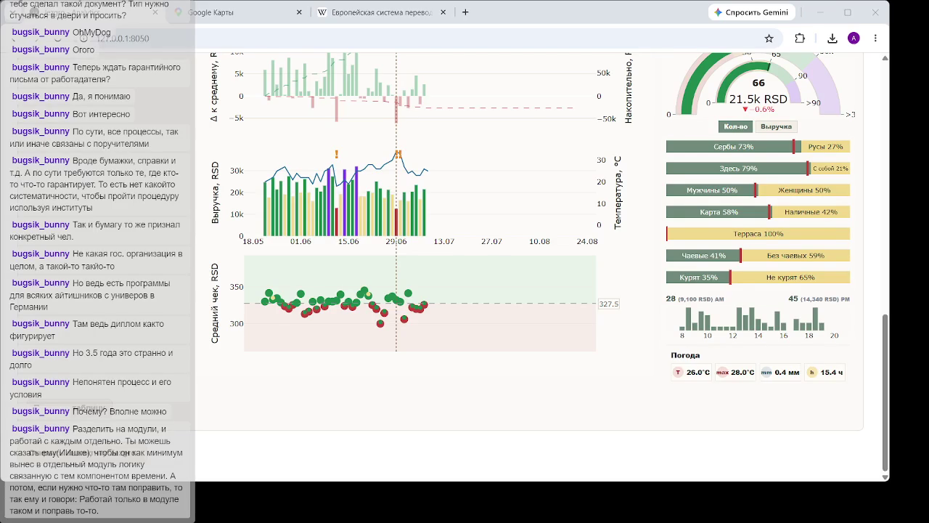
pyautogui.moveTo(354, 202)
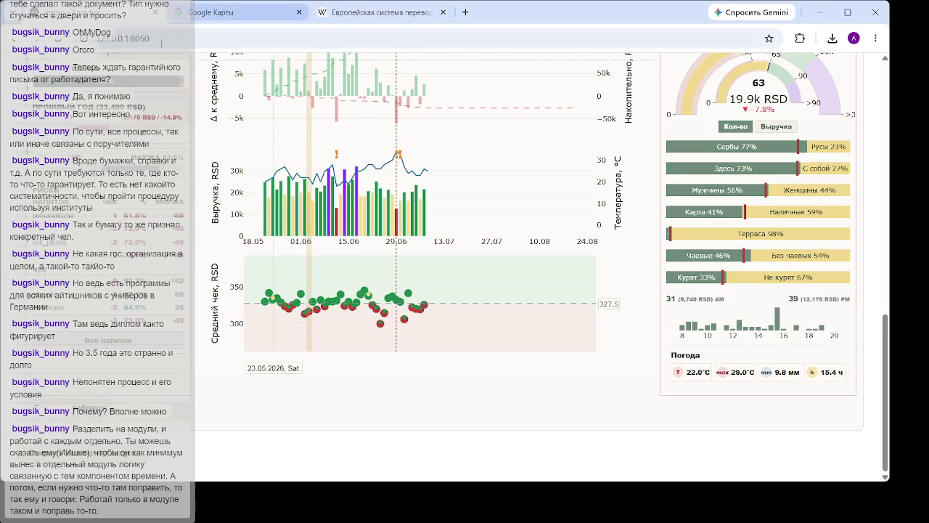
# Reload the localhost:8050 dashboard page from the address bar
pyautogui.click(254, 38)
pyautogui.press('Return')
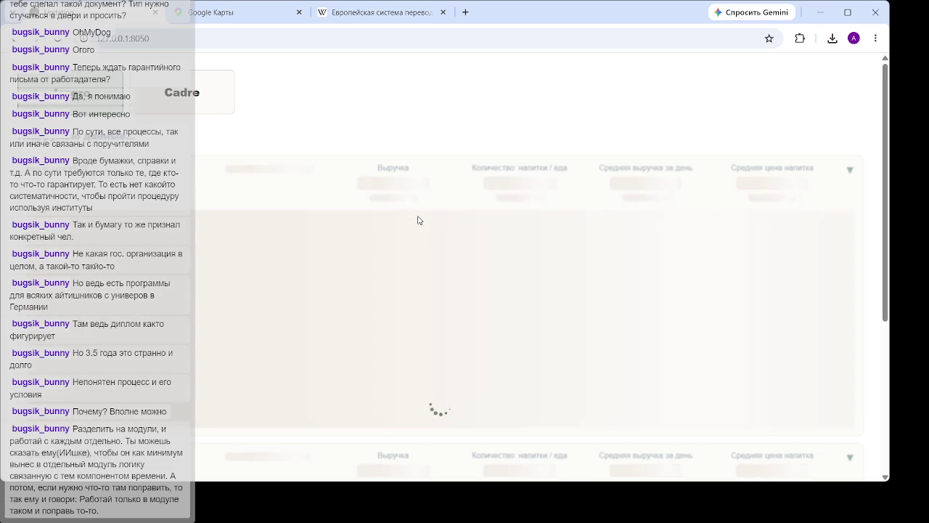
# After the reload, scroll down to the day revenue card showing 21 490 RSD
pyautogui.scroll(-5, 427, 229)
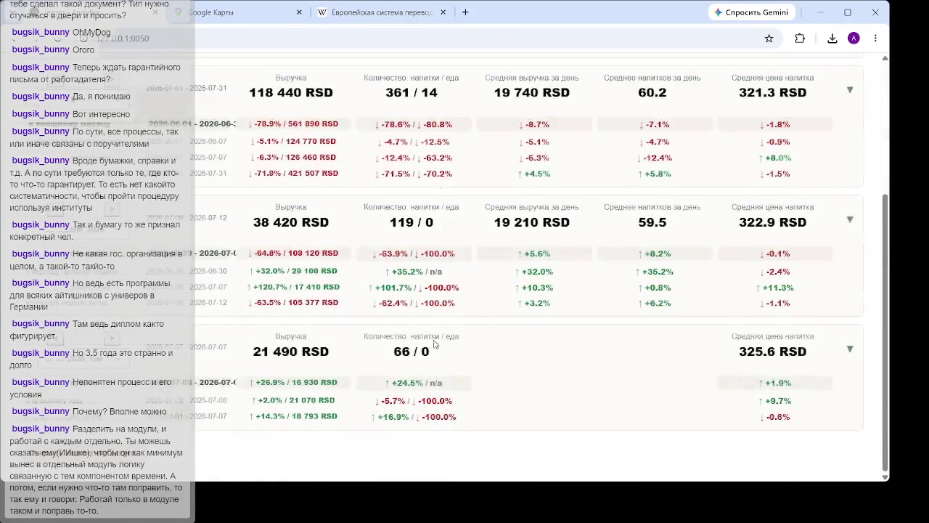
# Scroll down to the revenue charts and side panel for Thursday 11.06.2026
pyautogui.scroll(-10, 453, 263)
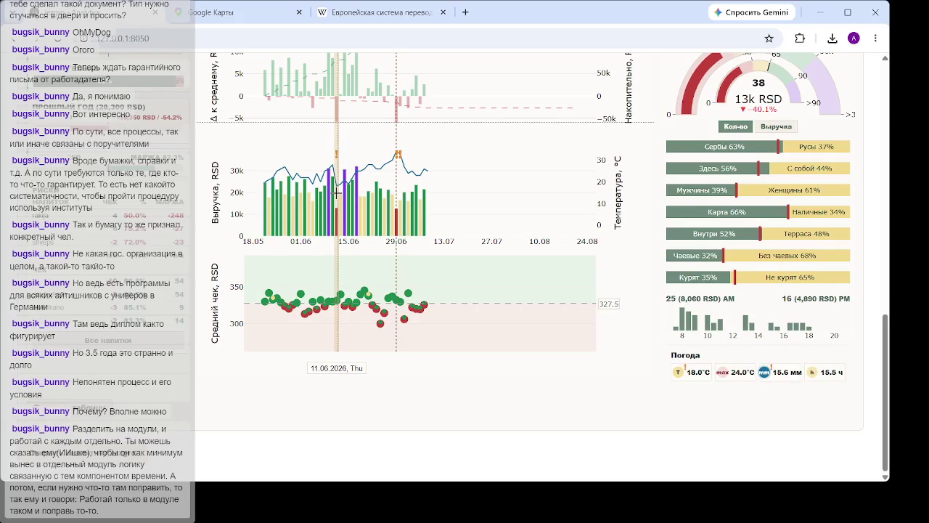
# Step through 10.06, 11.06, 09.06 and 08.06 to select Saturday 06.06.2026 (61 drinks, 20.5k RSD)
pyautogui.click(332, 191)
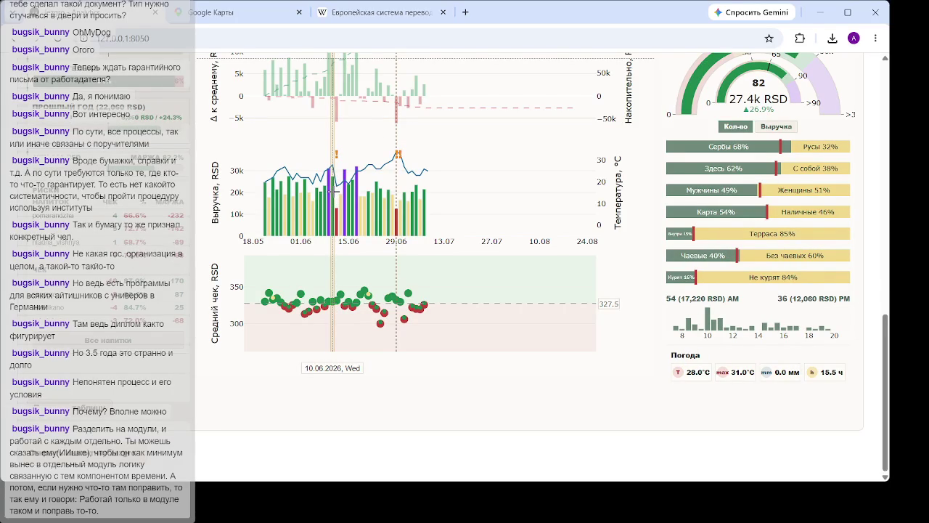
pyautogui.click(337, 191)
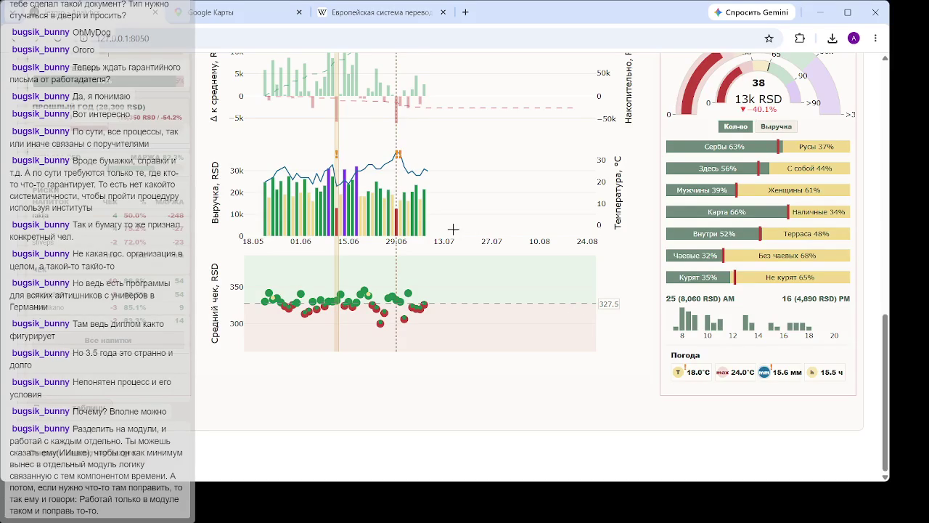
pyautogui.click(336, 213)
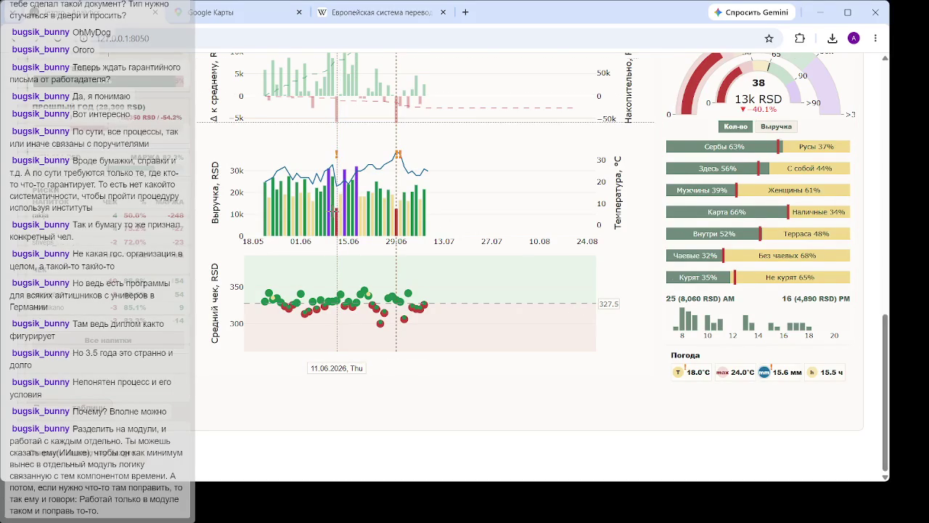
pyautogui.click(332, 210)
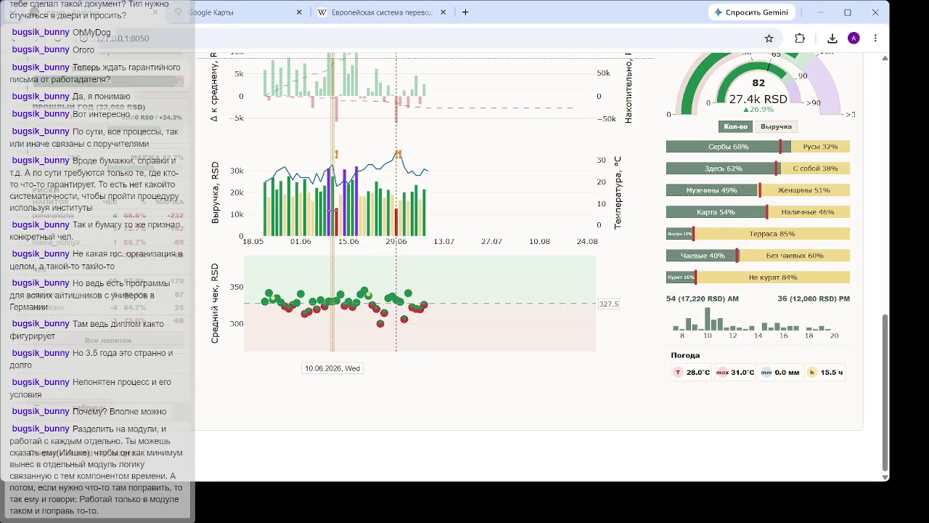
pyautogui.click(327, 200)
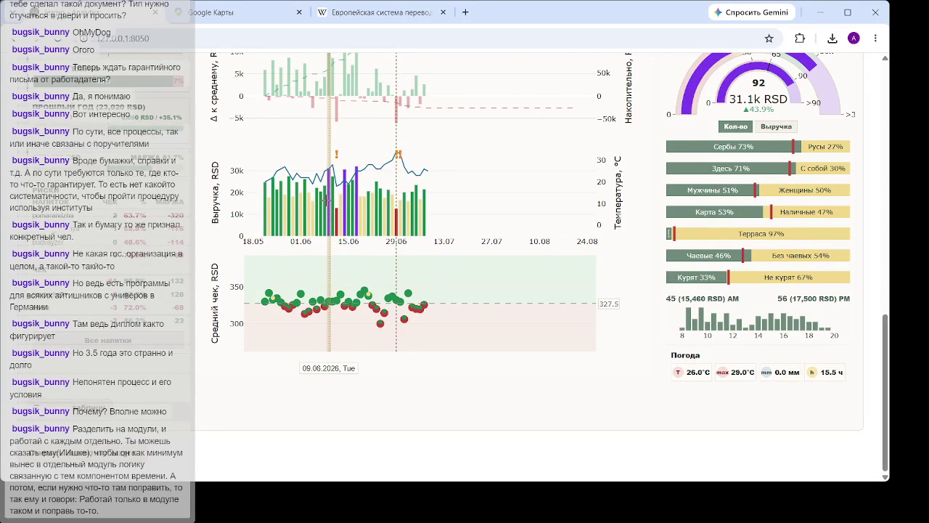
pyautogui.click(325, 201)
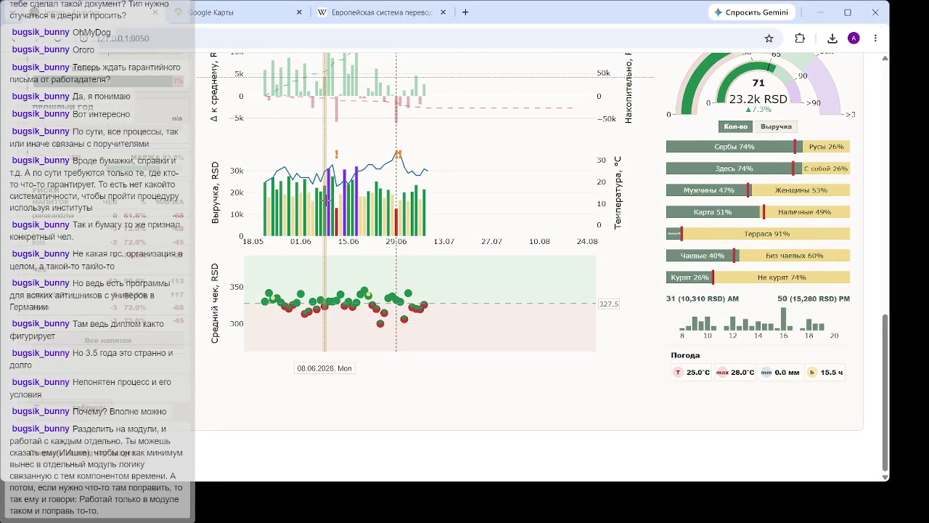
pyautogui.click(321, 199)
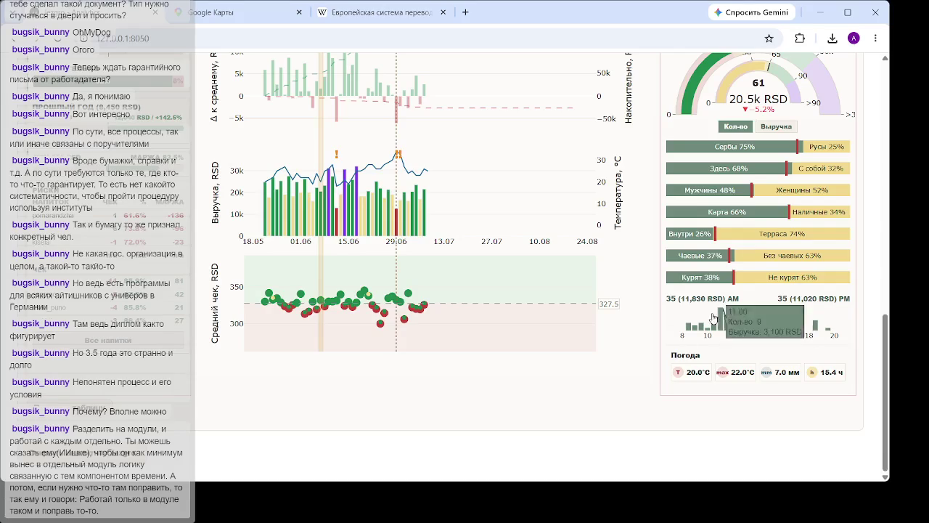
# Check 05.06's stats briefly, then return the chosen day to 06.06
pyautogui.moveTo(733, 331)
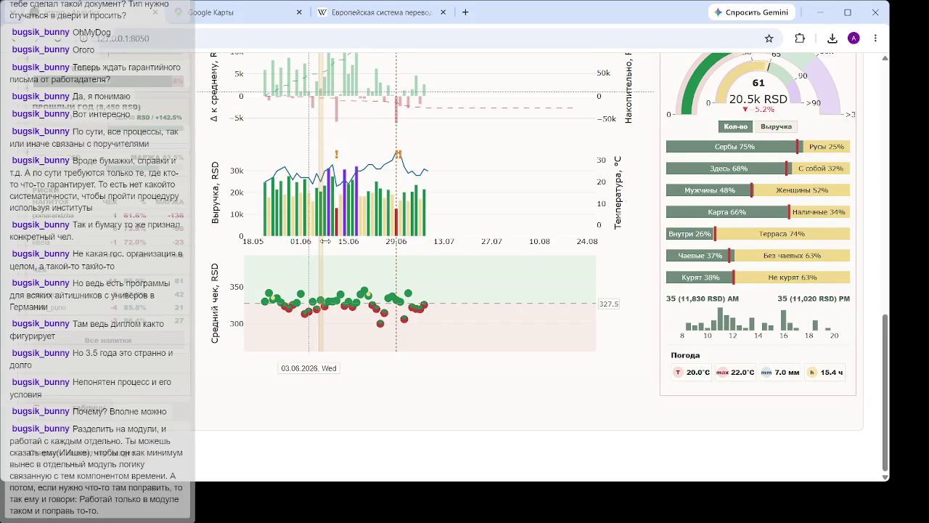
pyautogui.click(317, 198)
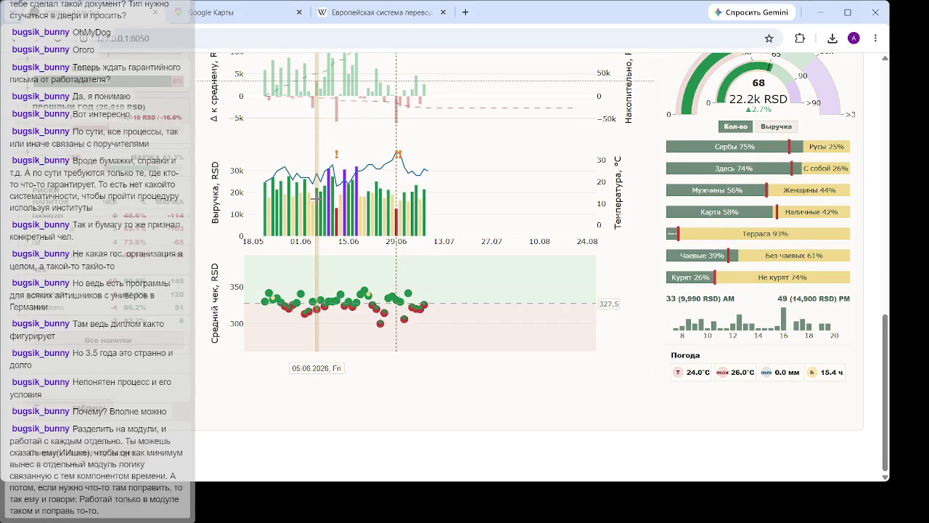
pyautogui.click(321, 198)
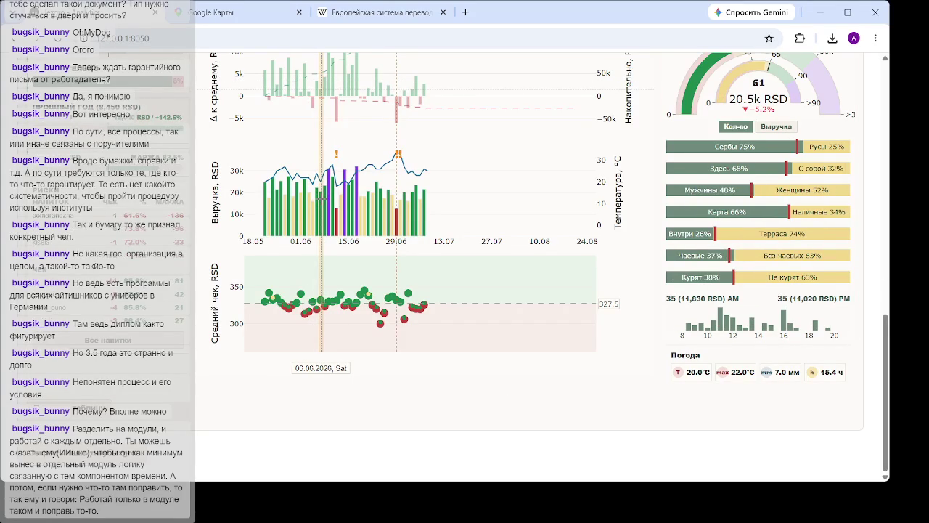
# Step back day by day from 5 June to 30 May, then jump to 15 June
pyautogui.click(316, 197)
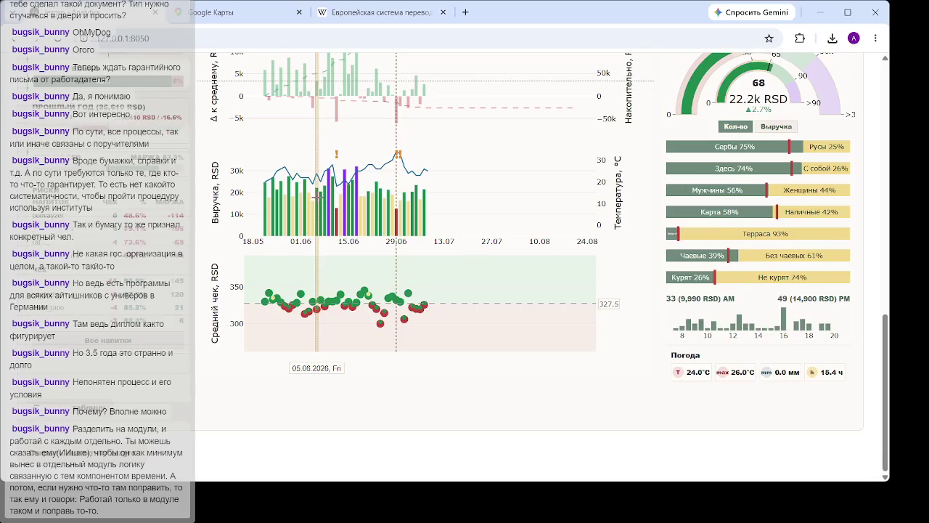
pyautogui.click(313, 194)
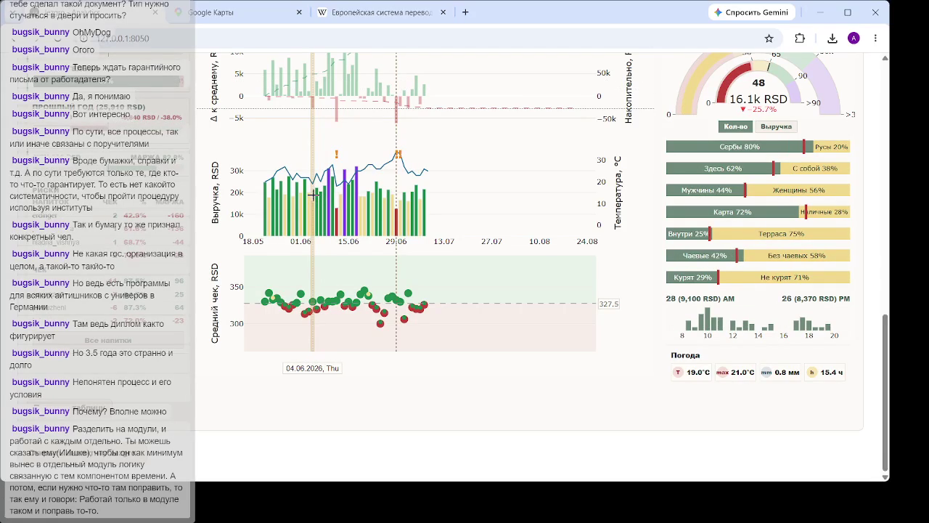
pyautogui.click(310, 193)
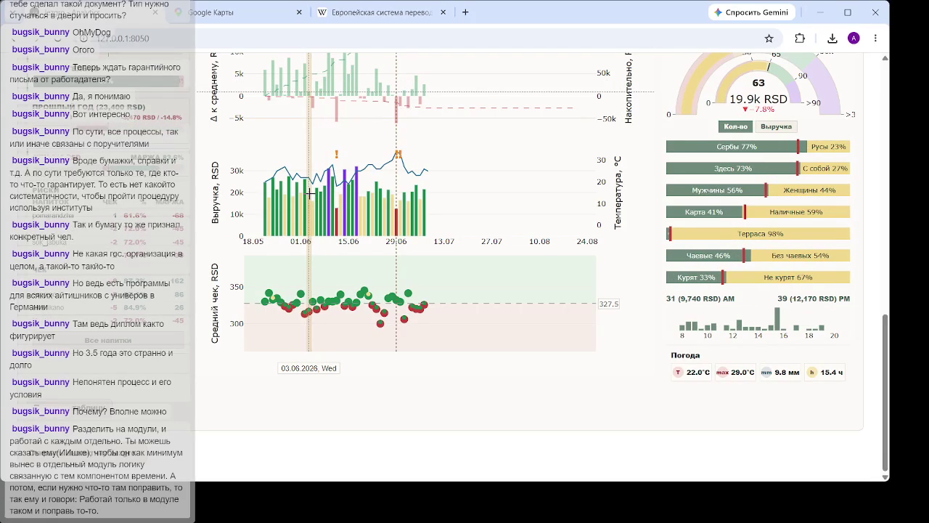
pyautogui.click(305, 192)
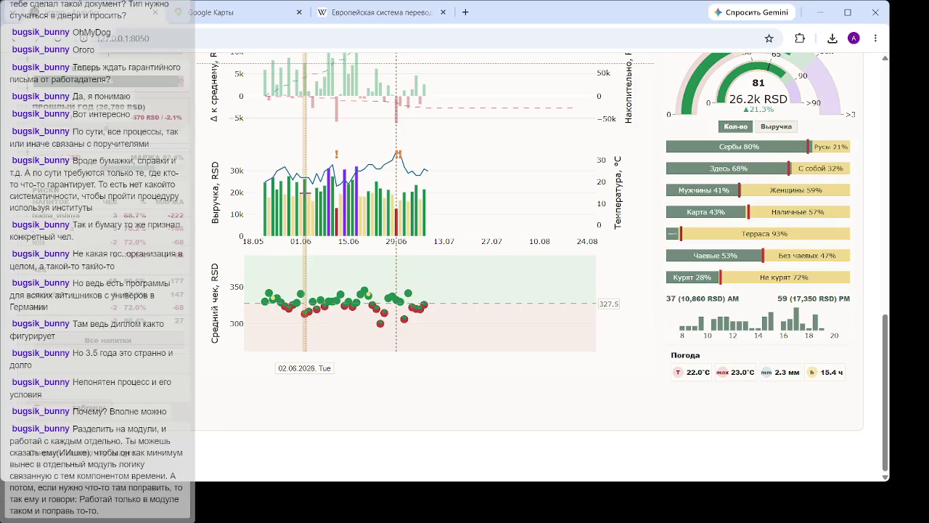
pyautogui.click(302, 192)
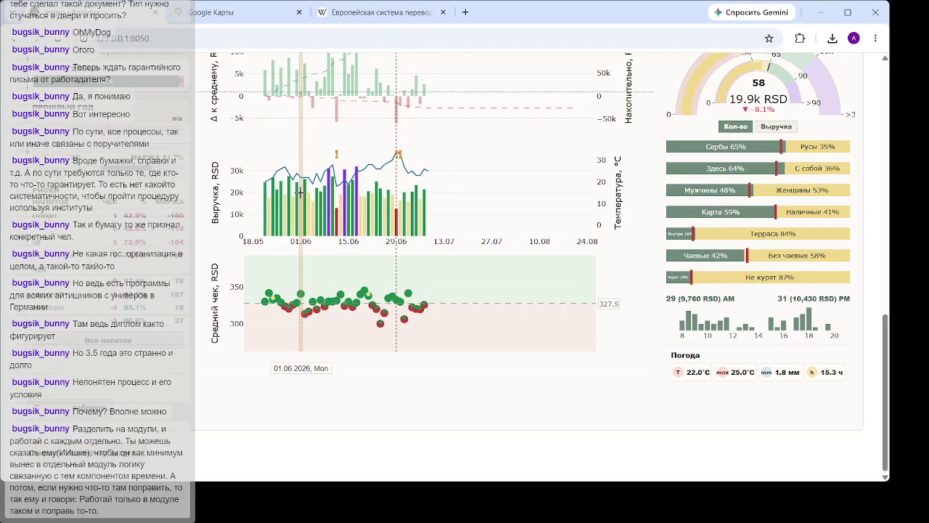
pyautogui.click(298, 192)
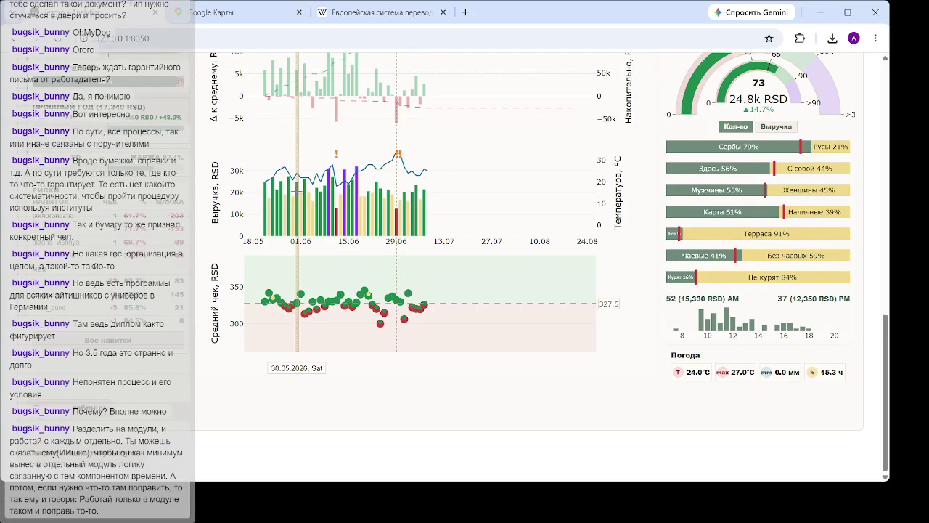
pyautogui.click(349, 193)
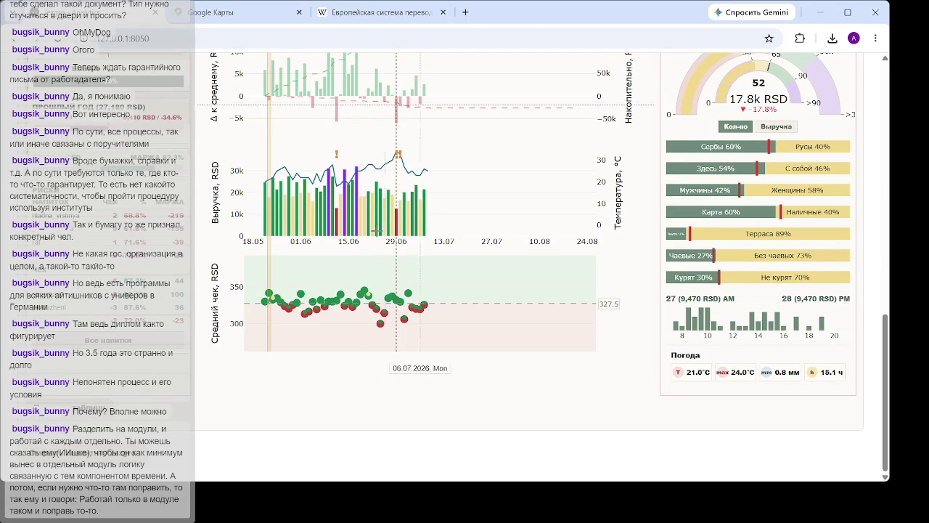
# Clear the 22 May day selection on the daily revenue chart
pyautogui.click(270, 206)
# Show the side-panel stats for 21 May, 25 May and 22 May, then refocus the dashboard window
pyautogui.click(267, 205)
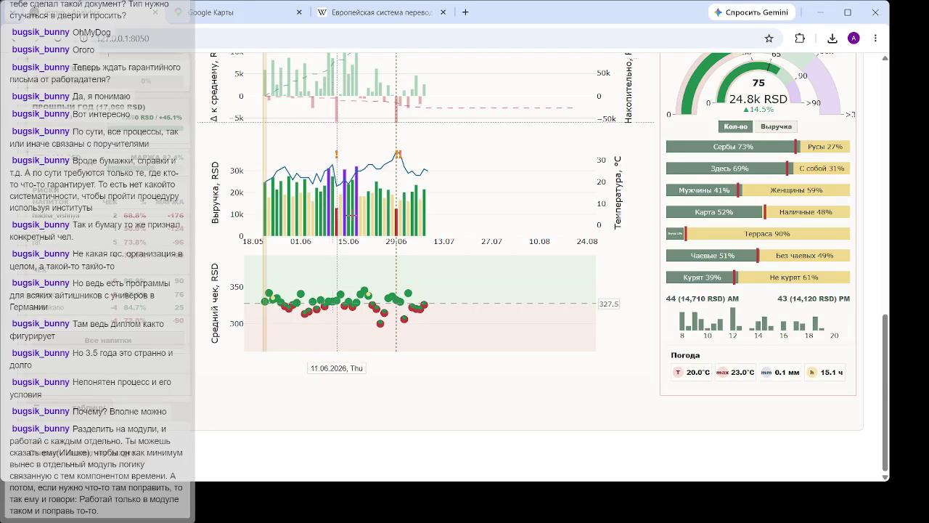
pyautogui.click(276, 202)
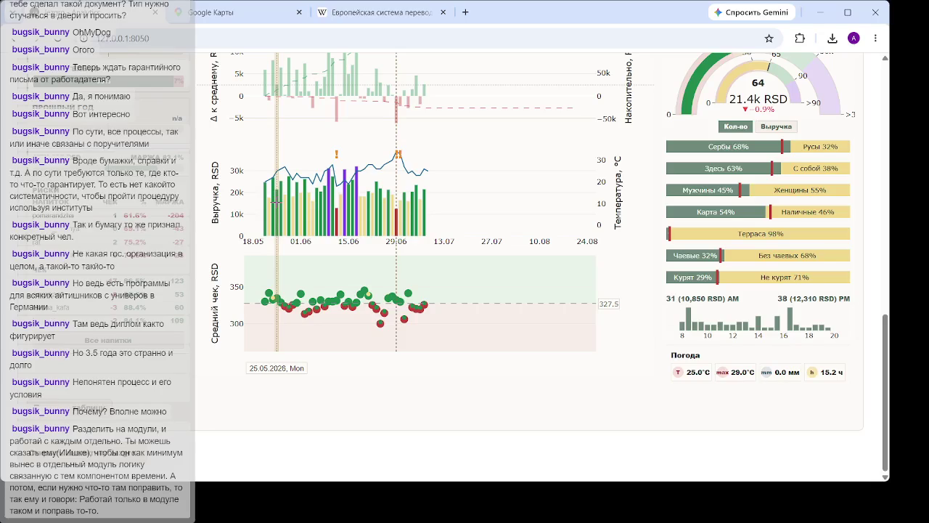
pyautogui.click(272, 203)
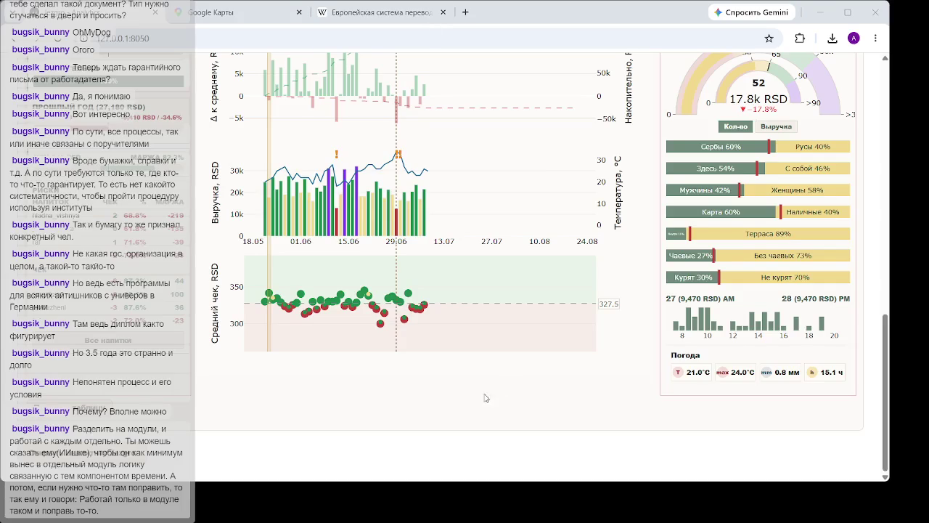
pyautogui.click(499, 439)
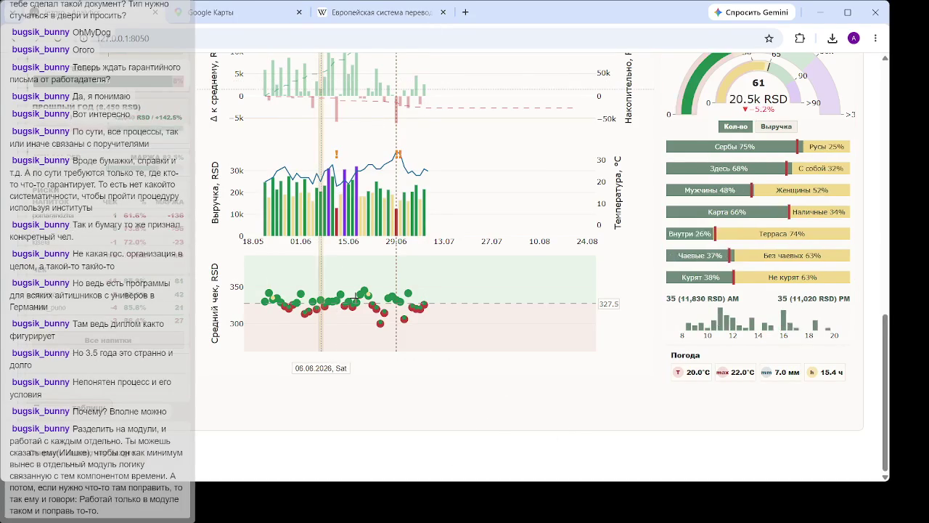
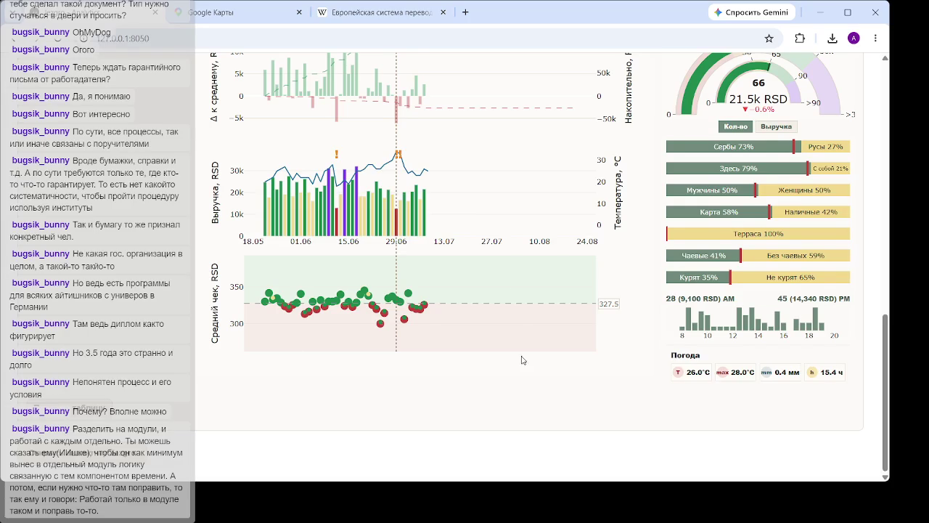
# Show the daily revenue charts with Saturday 04.07.2026 selected on the local dashboard
pyautogui.click(416, 341)
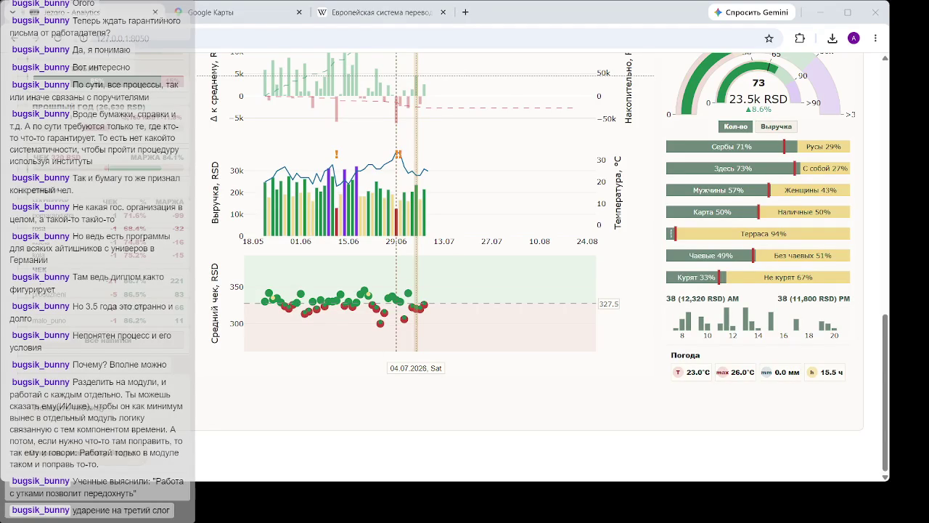
pyautogui.click(482, 436)
# Clear the 04.07 selection and pin Friday 12.06.2026, showing 30.6k RSD from 91 checks
pyautogui.click(576, 315)
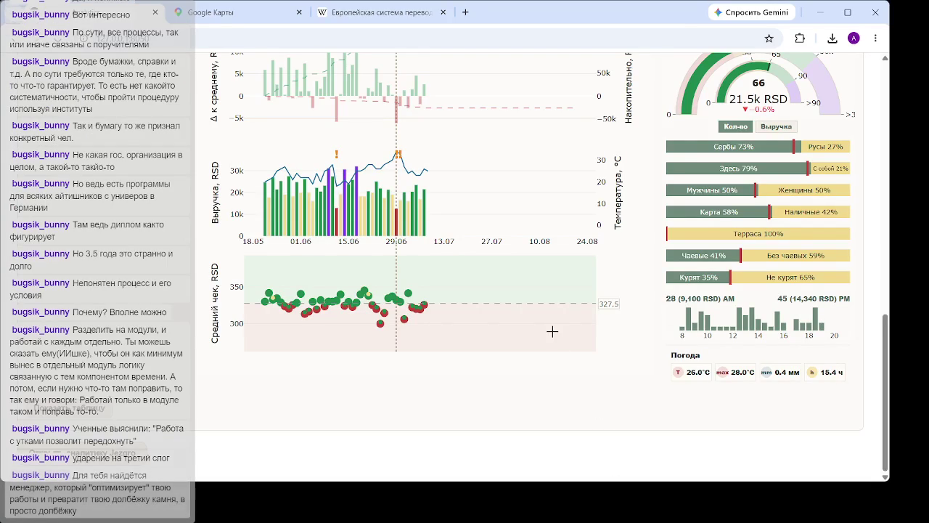
pyautogui.moveTo(330, 212)
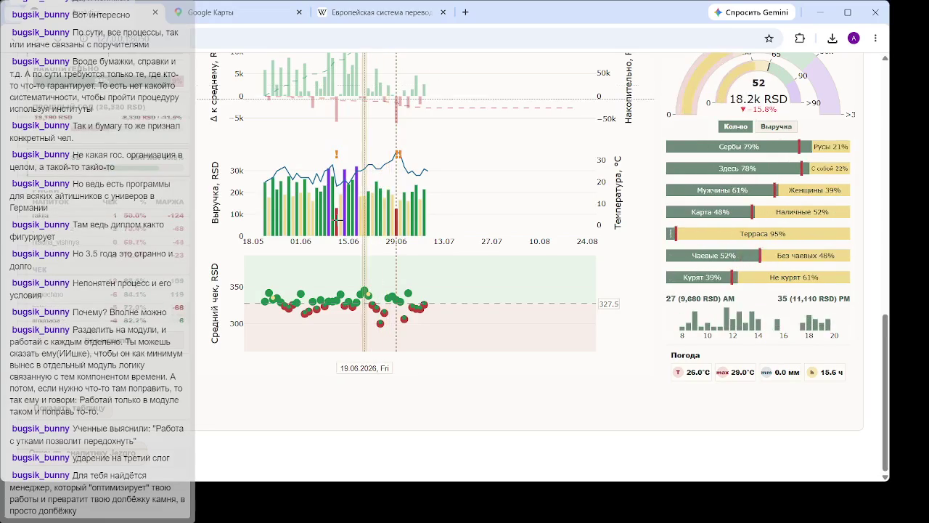
pyautogui.click(344, 222)
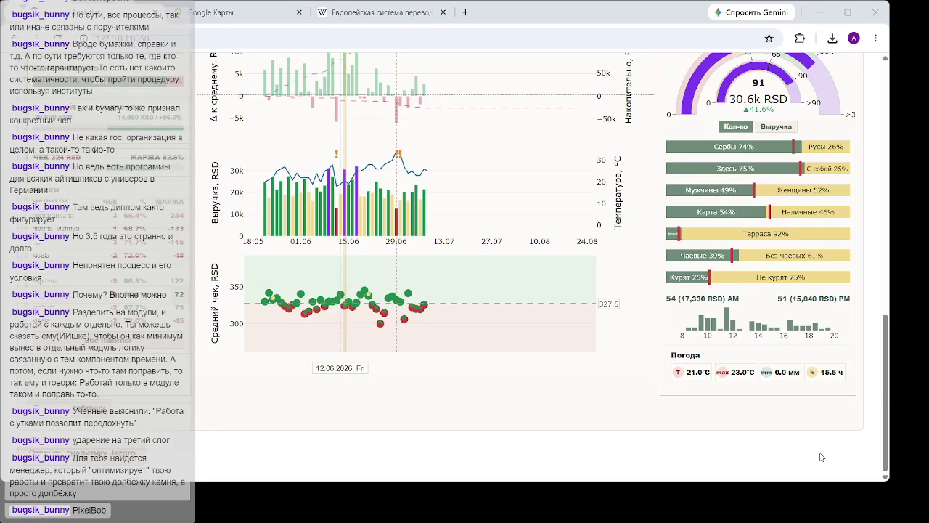
# Expand the 38 420 RSD weekly summary card to reveal its week-by-week revenue charts
pyautogui.scroll(5, 378, 240)
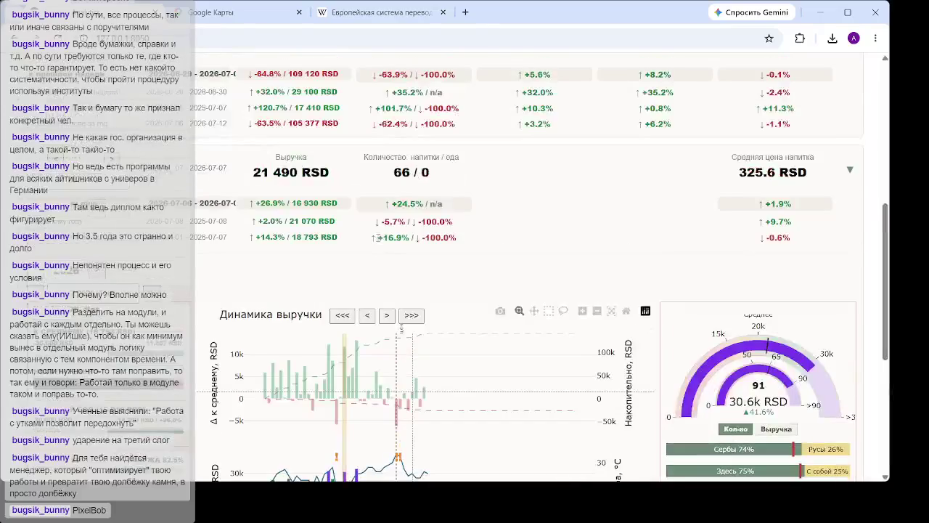
pyautogui.scroll(3, 416, 174)
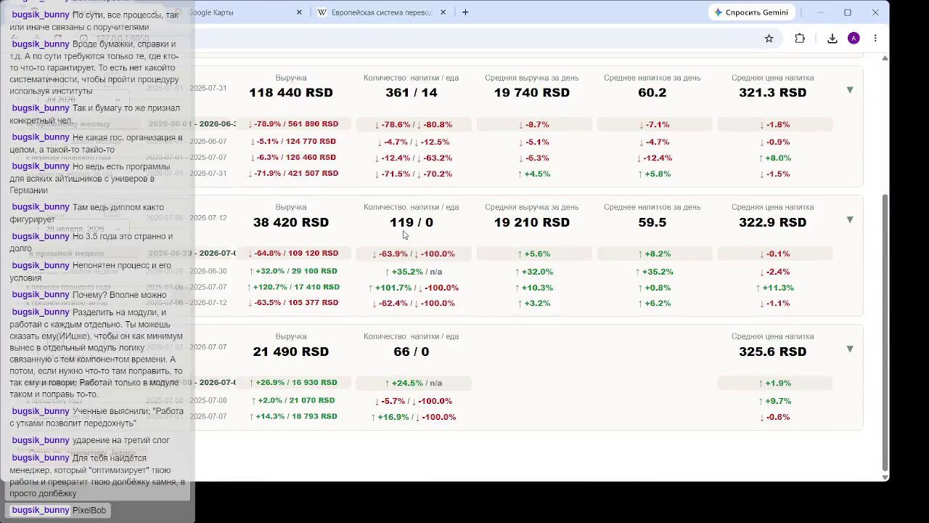
pyautogui.click(419, 228)
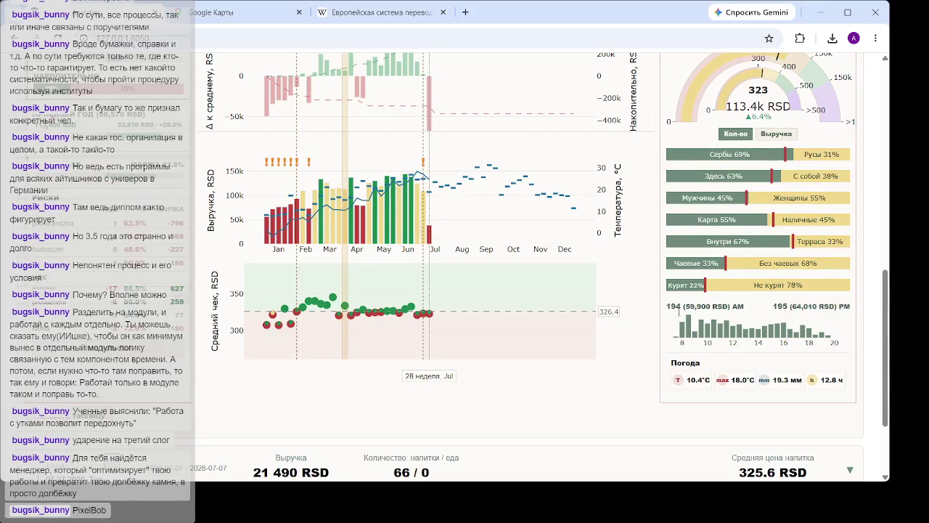
pyautogui.moveTo(728, 325)
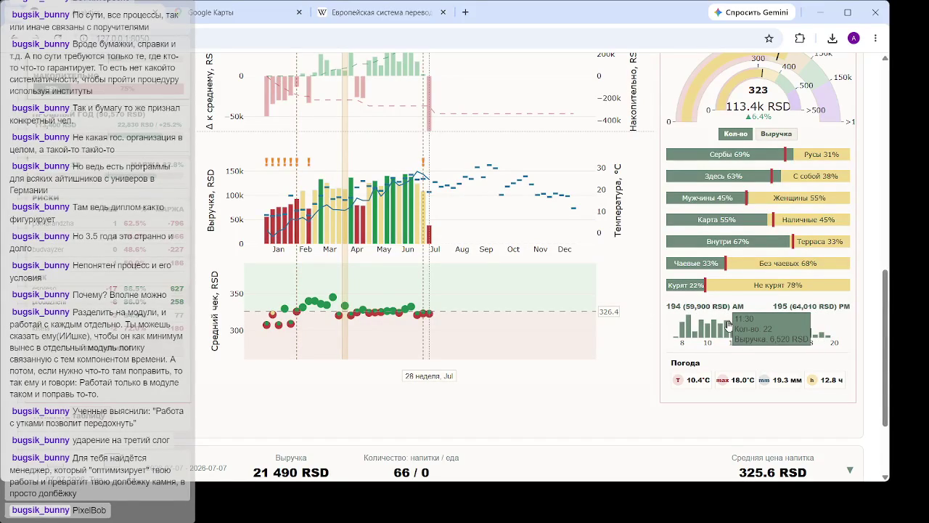
# Step the weekly chart selection back from week 13 to week 6
pyautogui.click(338, 199)
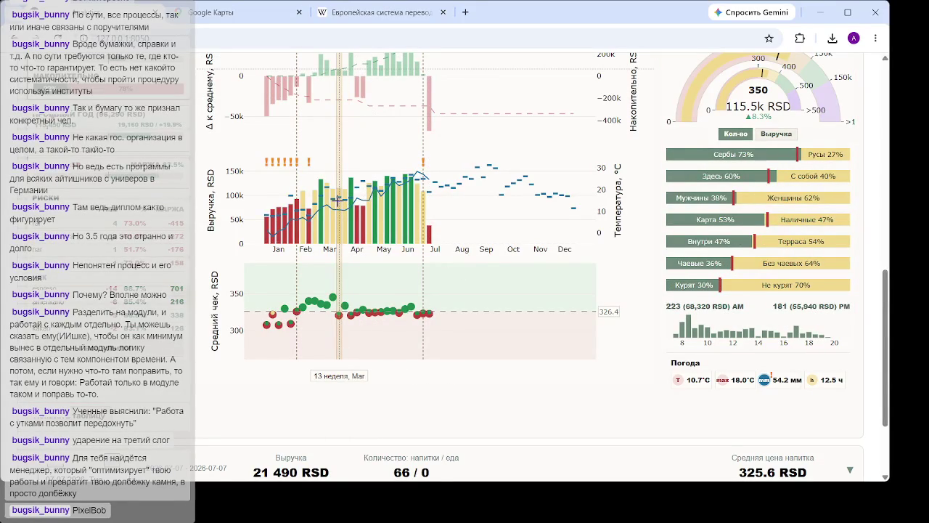
pyautogui.click(332, 199)
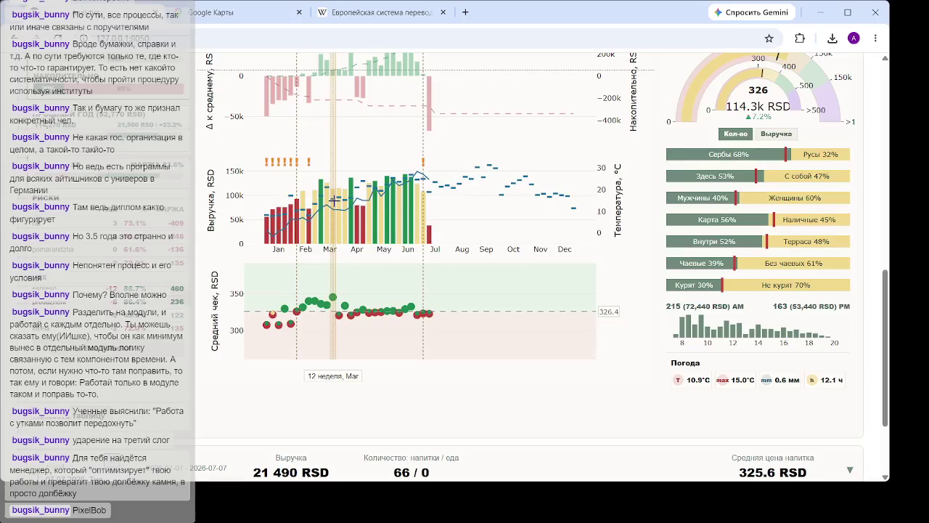
pyautogui.click(329, 200)
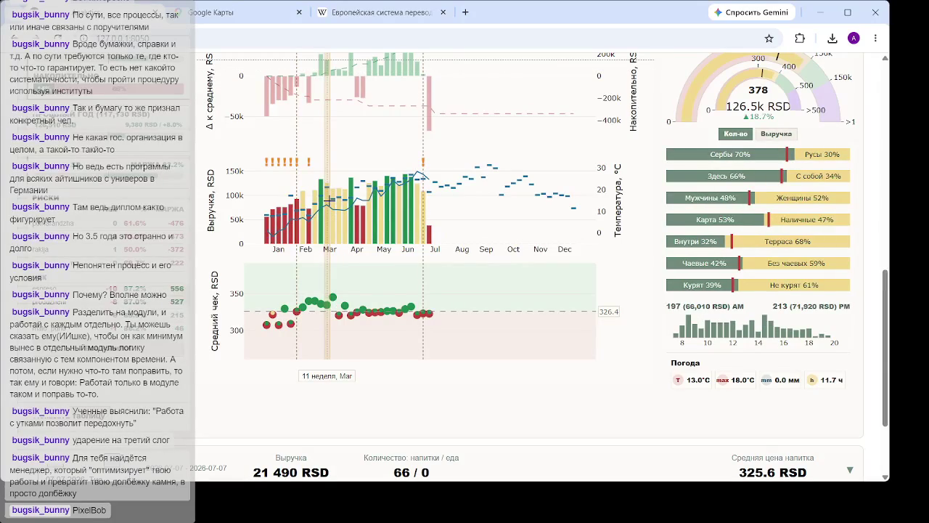
pyautogui.click(324, 200)
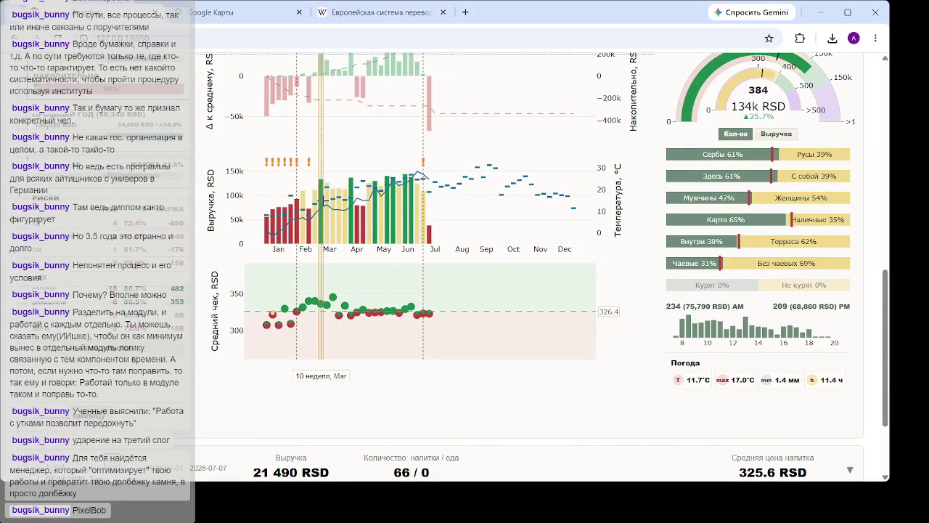
pyautogui.click(314, 201)
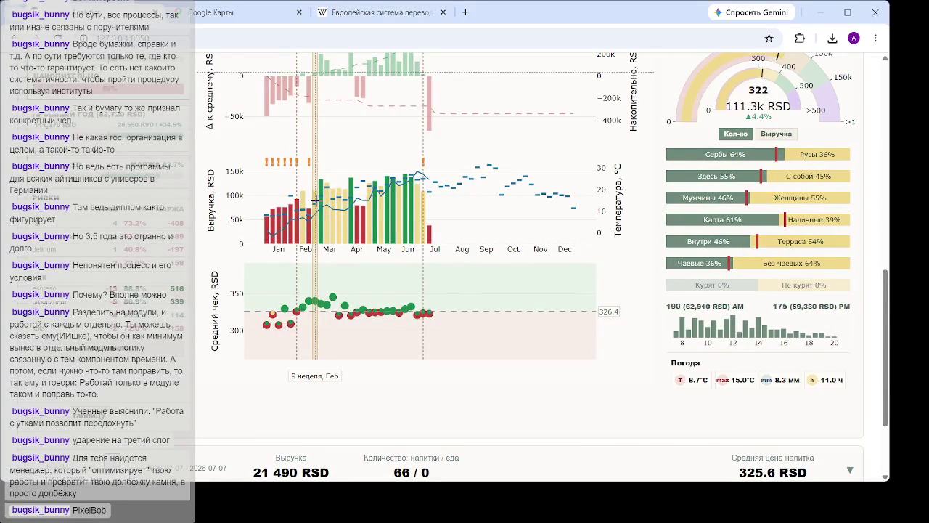
pyautogui.click(310, 200)
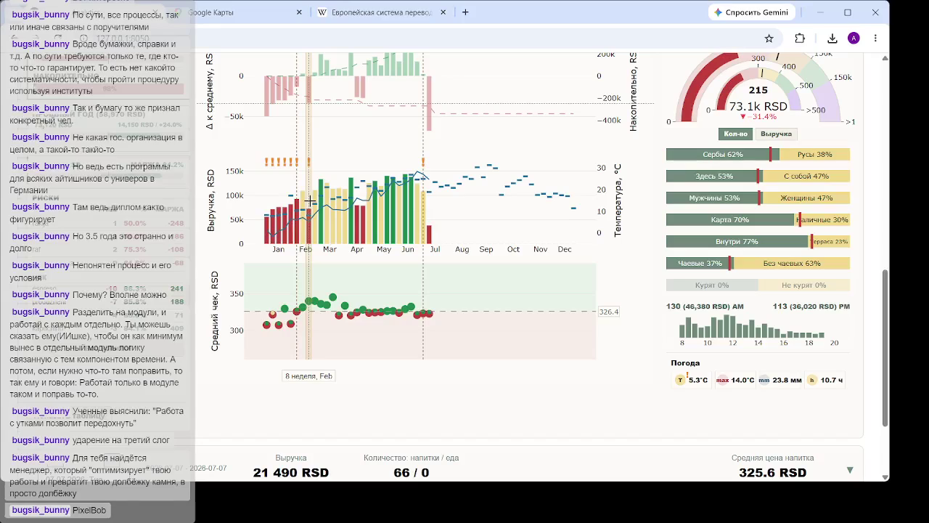
pyautogui.click(301, 201)
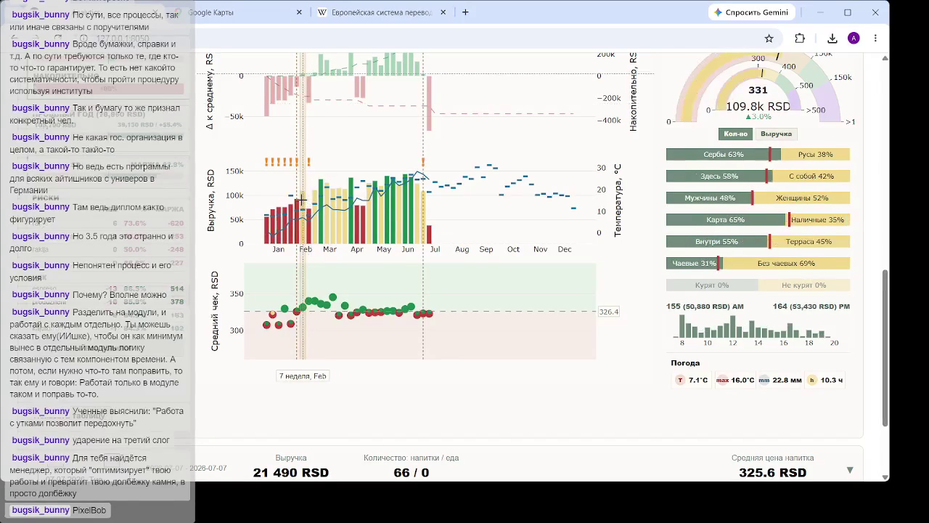
pyautogui.click(295, 198)
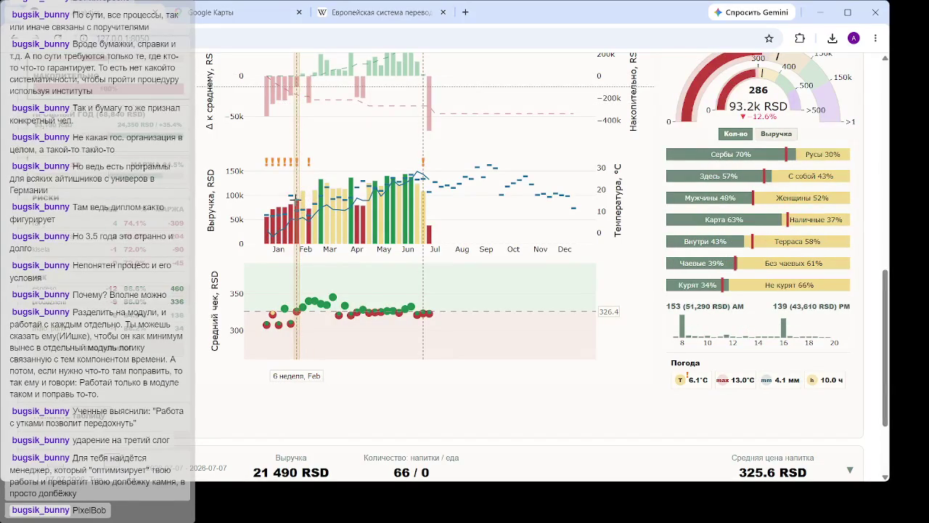
# Continue back to week 1 of January, then open a new tab with Google's start page
pyautogui.click(290, 199)
pyautogui.click(284, 198)
pyautogui.click(279, 198)
pyautogui.click(263, 198)
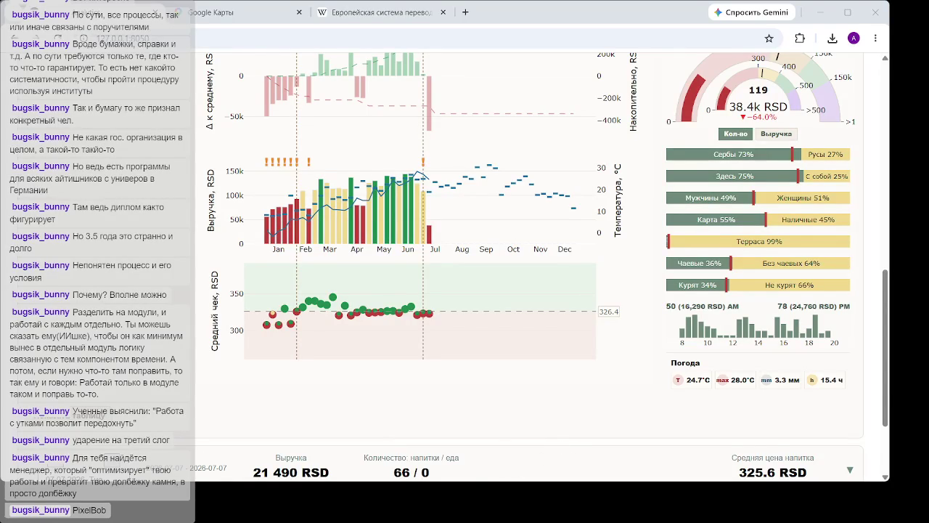
pyautogui.moveTo(387, 305)
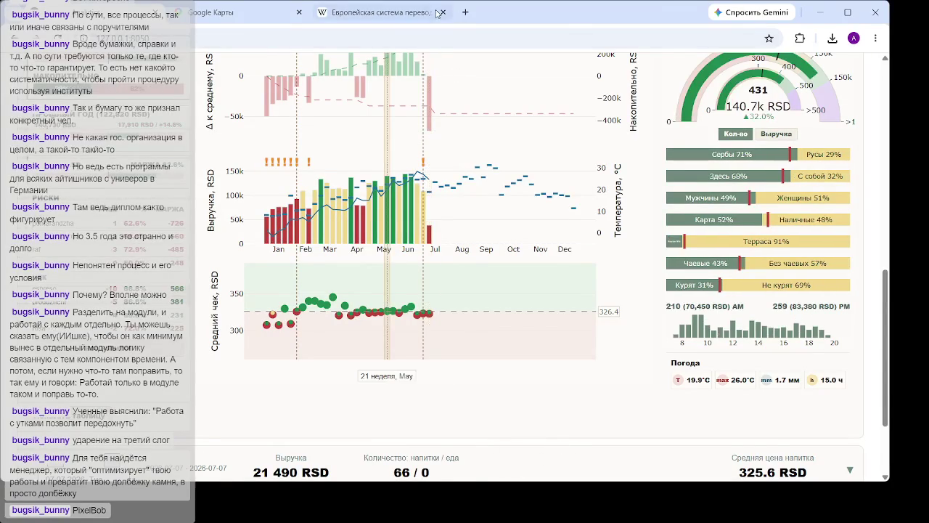
pyautogui.click(466, 13)
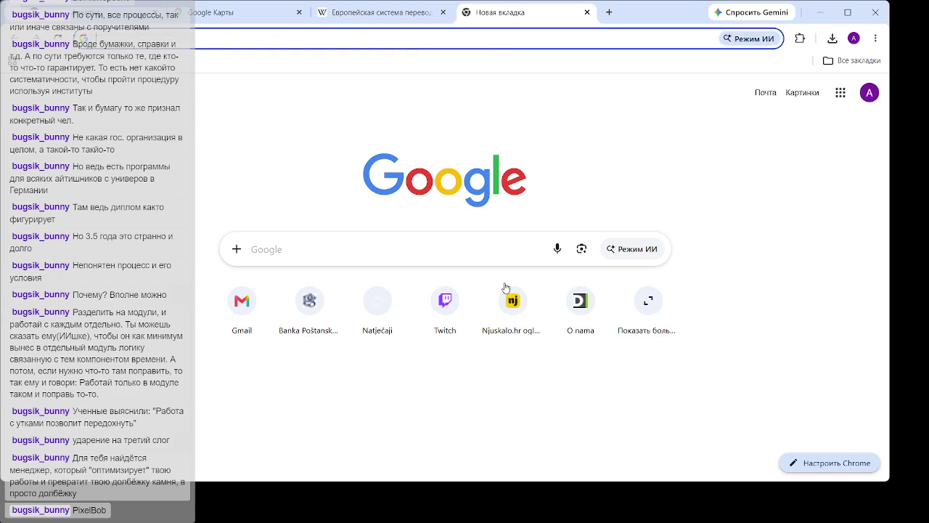
# Rerun the 'MSCA PhD seismology' search and open the 'MSCA | seizmic' result
pyautogui.click(318, 40)
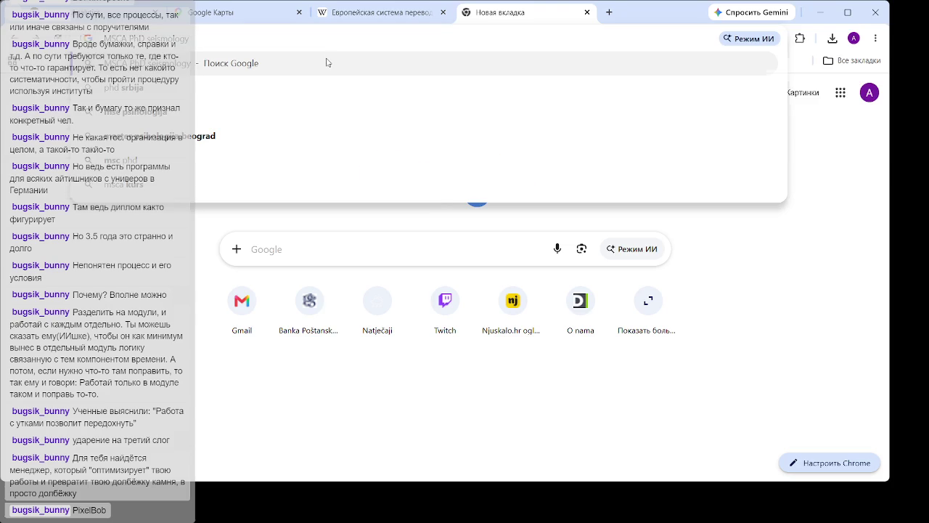
pyautogui.click(326, 62)
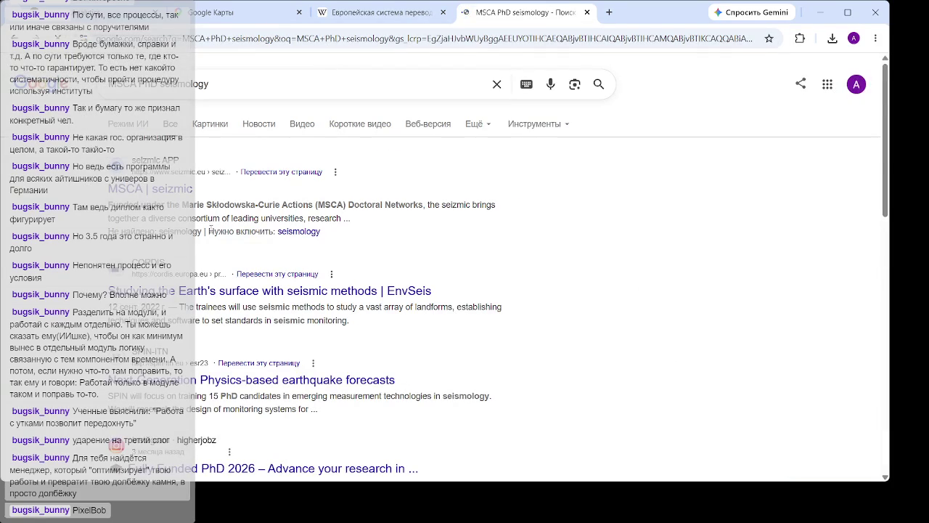
pyautogui.click(160, 190)
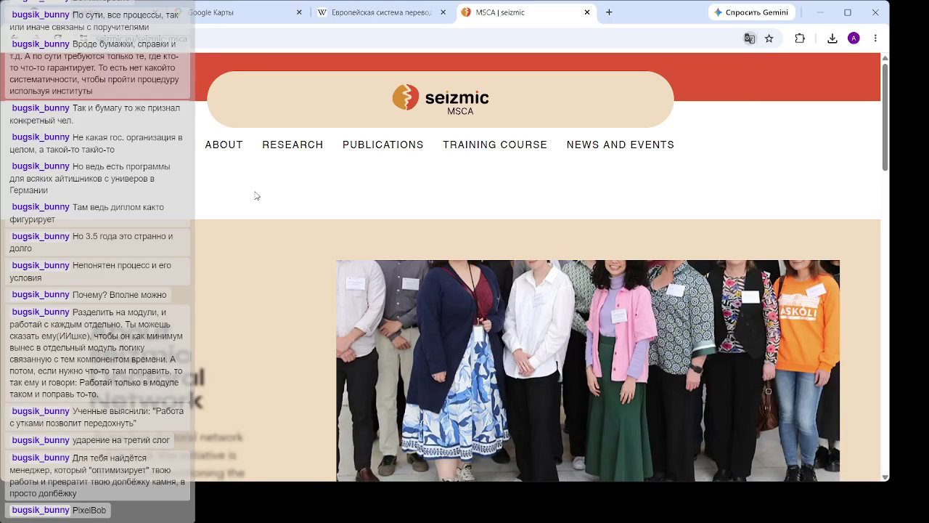
# Browse the seizmic homepage down to its funding footer, then open the CBS training course page
pyautogui.scroll(-3, 288, 208)
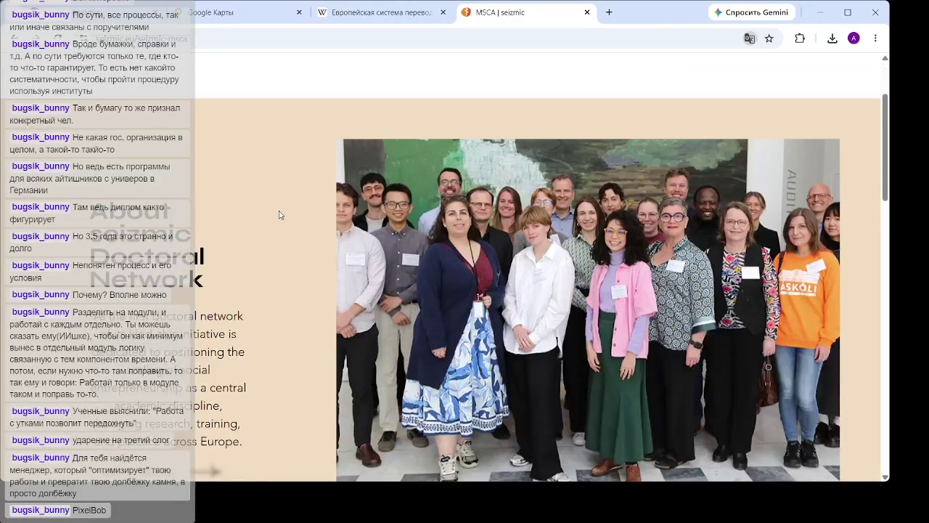
pyautogui.scroll(-7, 279, 214)
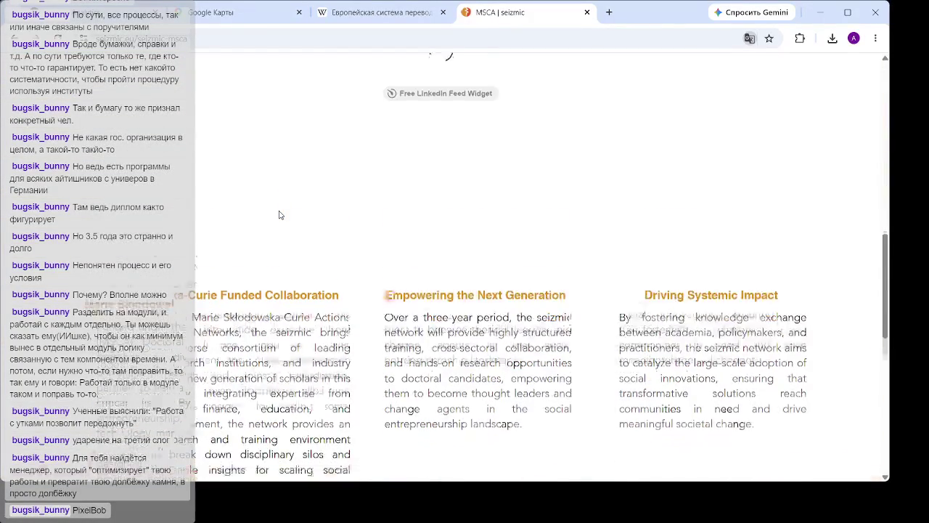
pyautogui.scroll(-2, 276, 213)
pyautogui.scroll(-4, 284, 211)
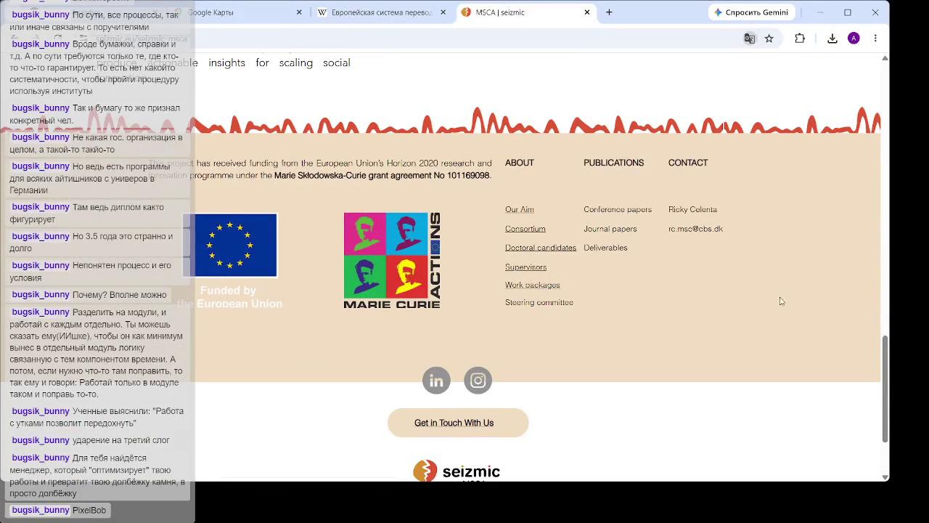
pyautogui.scroll(-1, 808, 316)
pyautogui.scroll(-1, 673, 423)
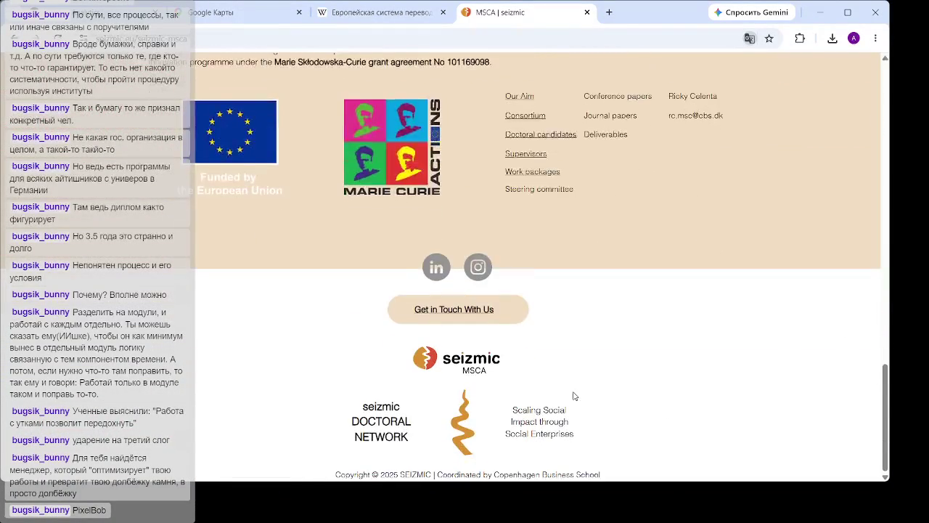
pyautogui.moveTo(887, 411); pyautogui.dragTo(887, 109)
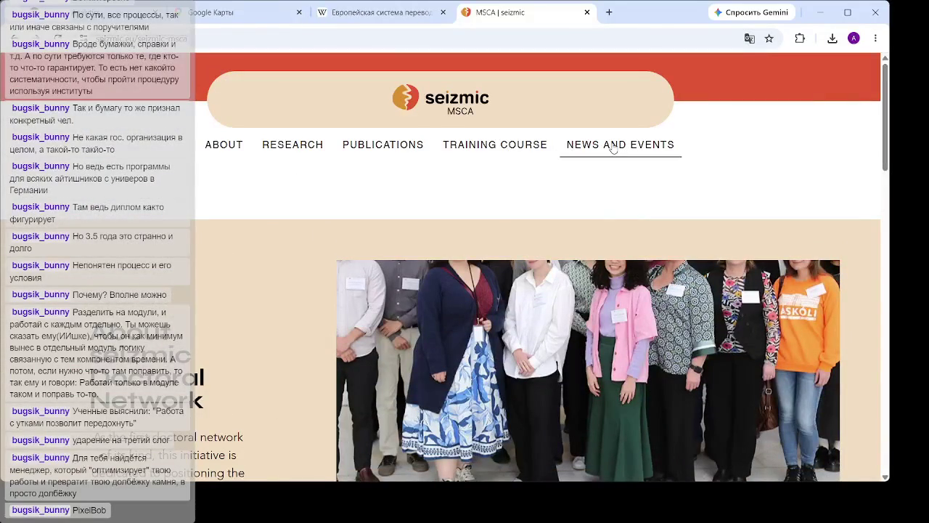
pyautogui.moveTo(511, 147)
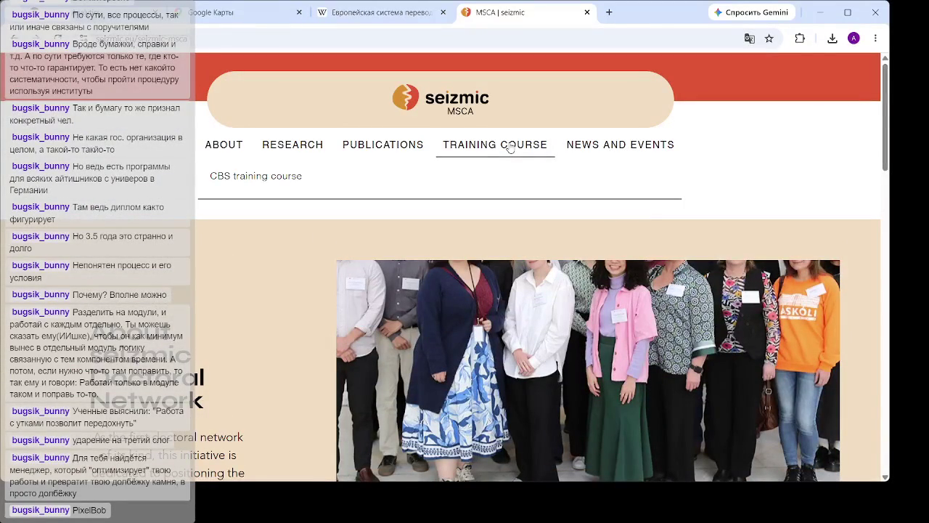
pyautogui.click(293, 177)
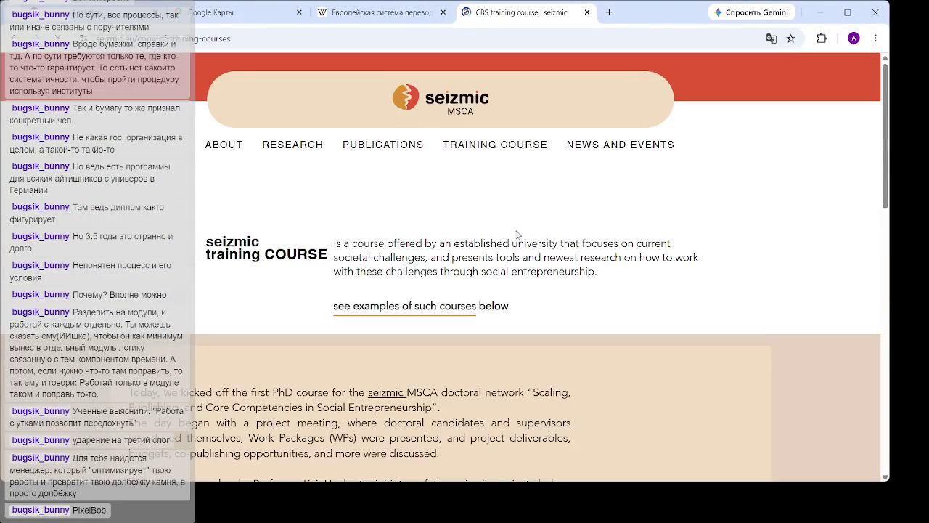
# Read down to the Copenhagen Business School account of Day 1, 28 April 2025
pyautogui.scroll(-2, 517, 236)
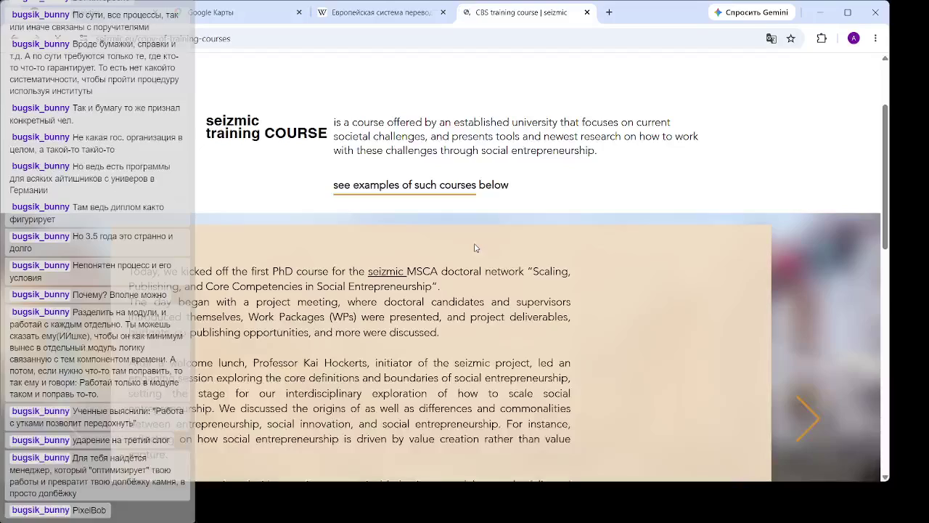
pyautogui.scroll(-1, 487, 254)
pyautogui.scroll(-2, 486, 252)
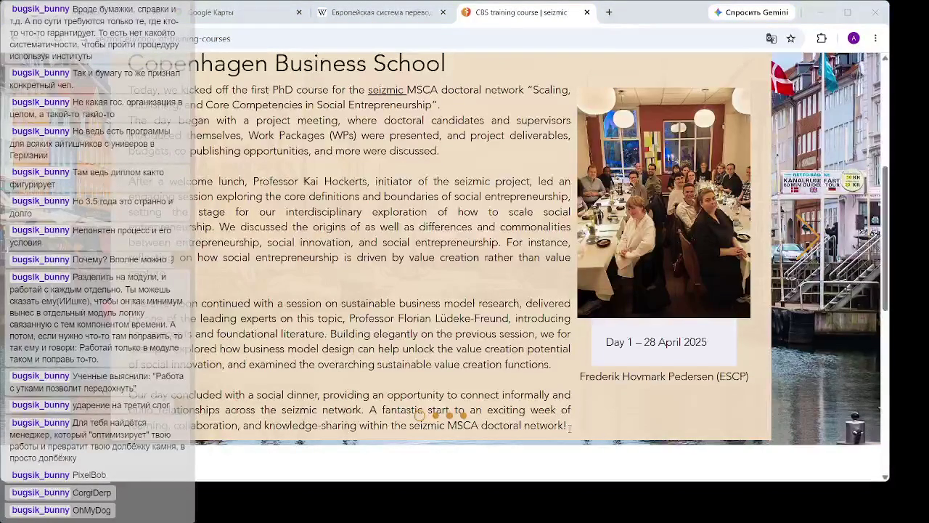
pyautogui.scroll(-3, 464, 180)
pyautogui.scroll(4, 464, 179)
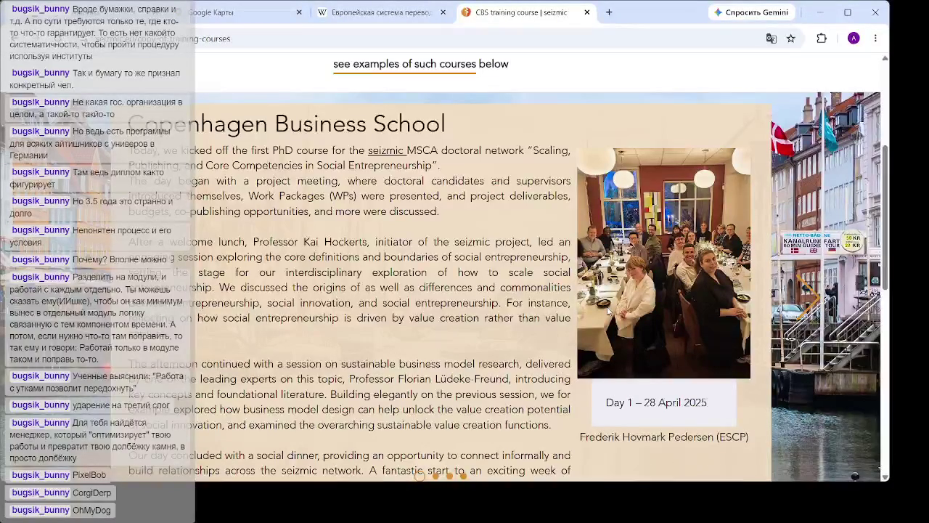
pyautogui.scroll(-2, 581, 283)
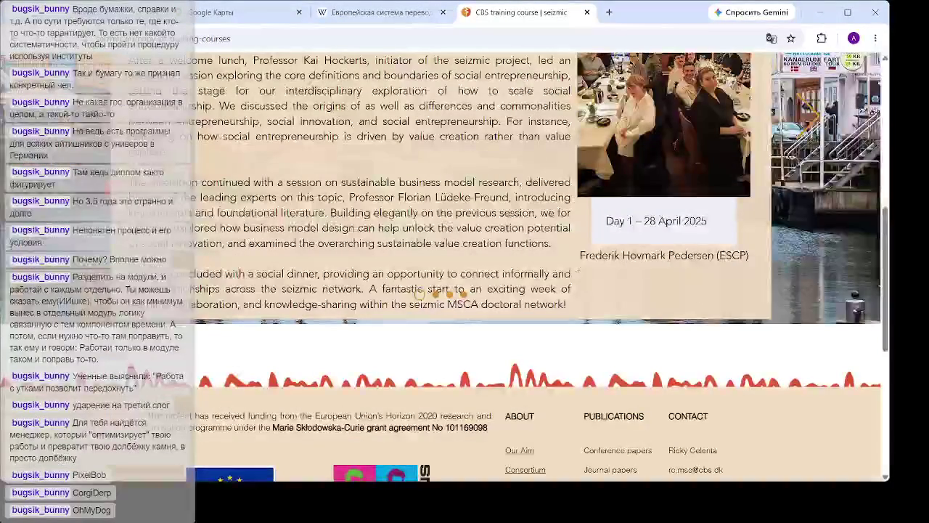
pyautogui.scroll(-5, 564, 248)
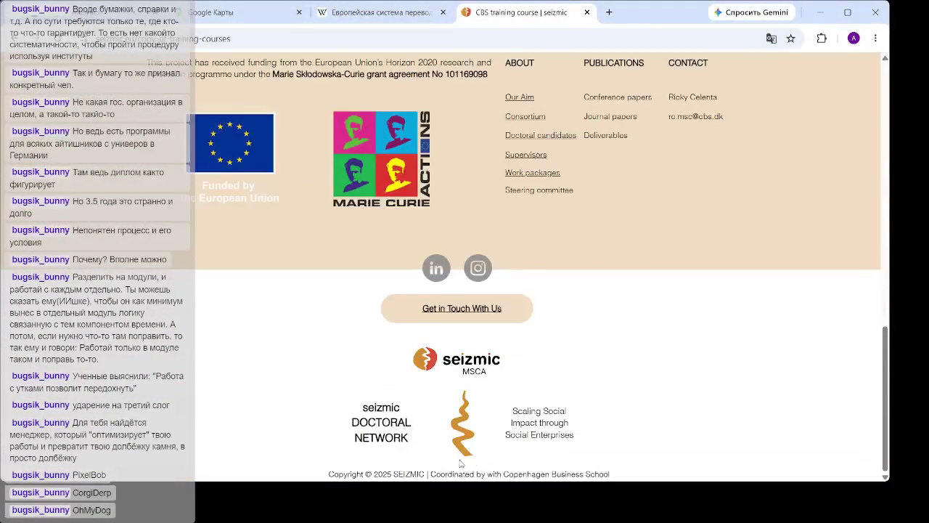
pyautogui.moveTo(373, 474); pyautogui.dragTo(402, 474)
pyautogui.click(418, 474)
pyautogui.scroll(15, 563, 239)
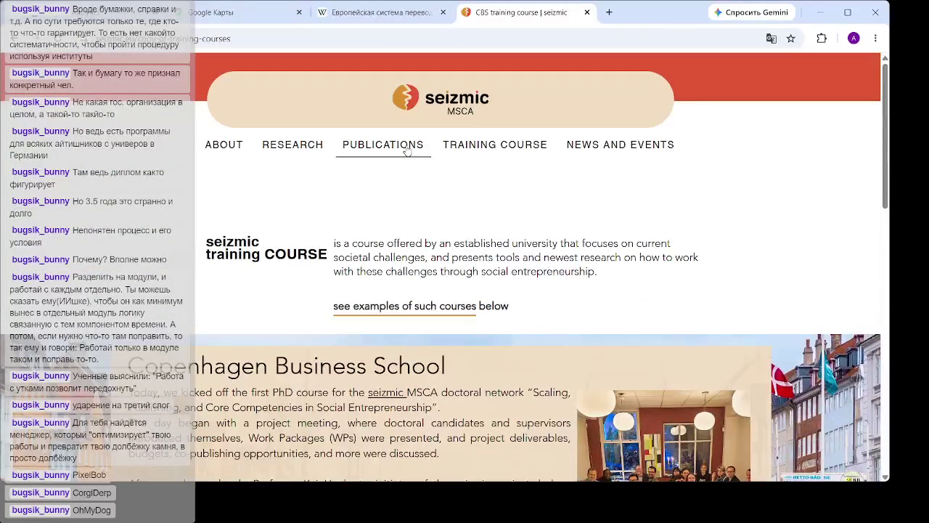
# Open Doctoral Candidates, scroll through the candidate cards, and open the University of Iceland candidate's profile
pyautogui.moveTo(316, 148)
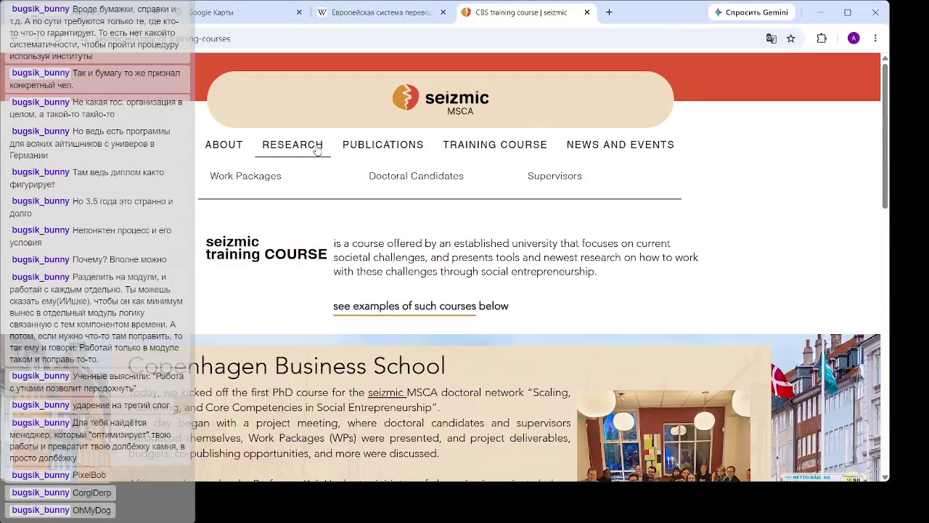
pyautogui.click(396, 176)
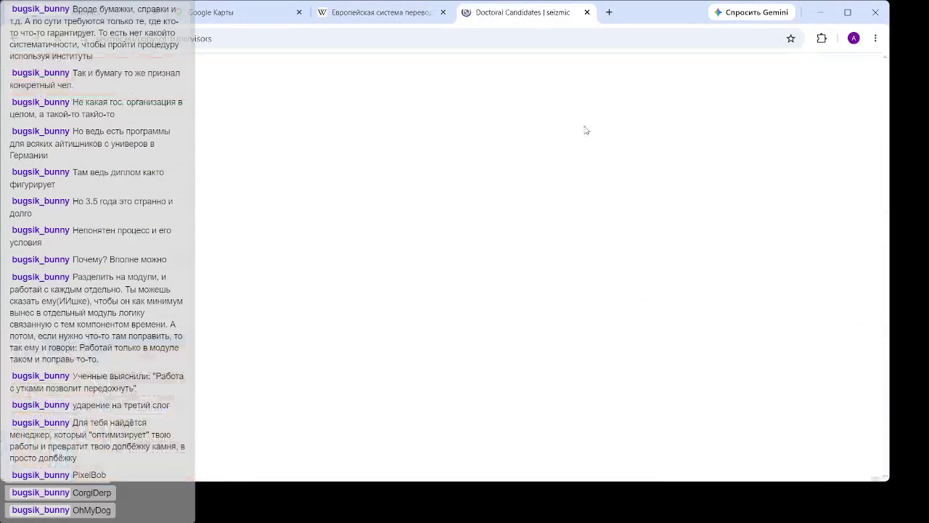
pyautogui.scroll(-2, 585, 130)
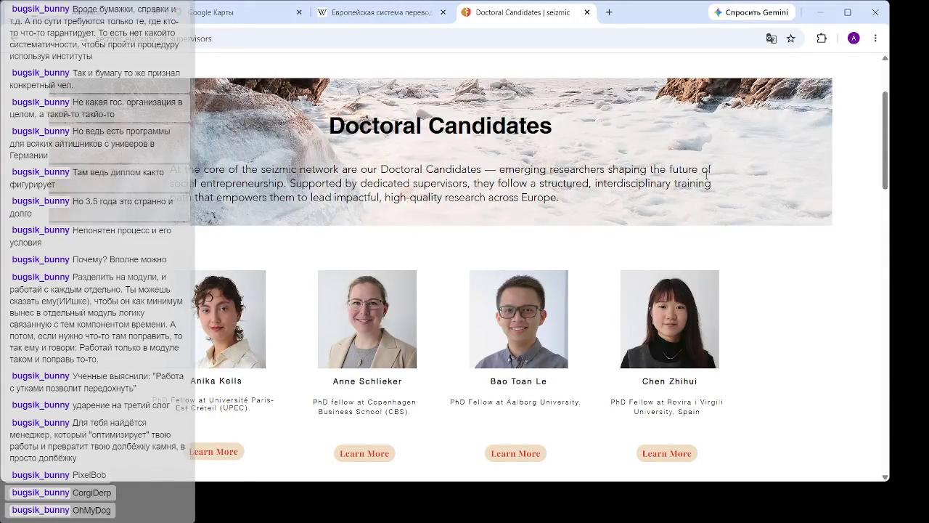
pyautogui.scroll(-2, 697, 175)
pyautogui.moveTo(881, 153); pyautogui.dragTo(884, 229)
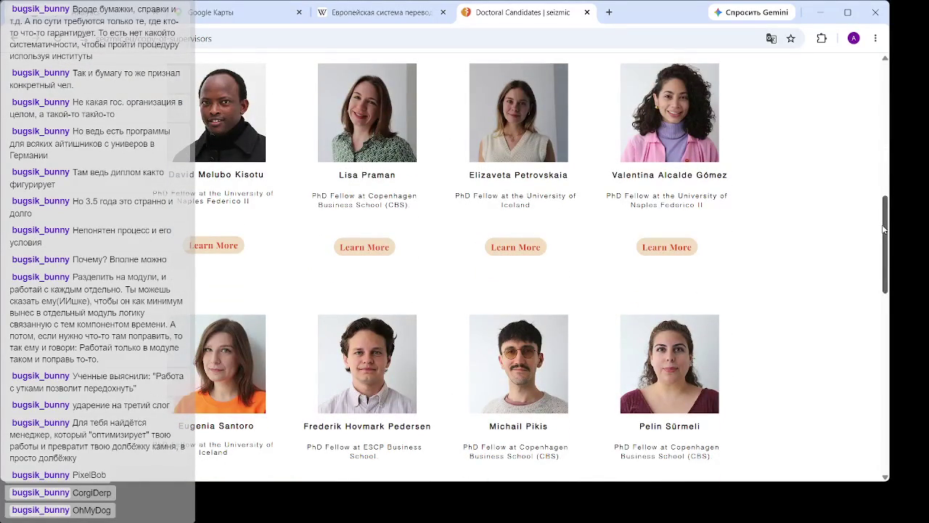
pyautogui.moveTo(884, 229)
pyautogui.mouseDown()
pyautogui.moveTo(879, 308)
pyautogui.moveTo(880, 273)
pyautogui.mouseUp()
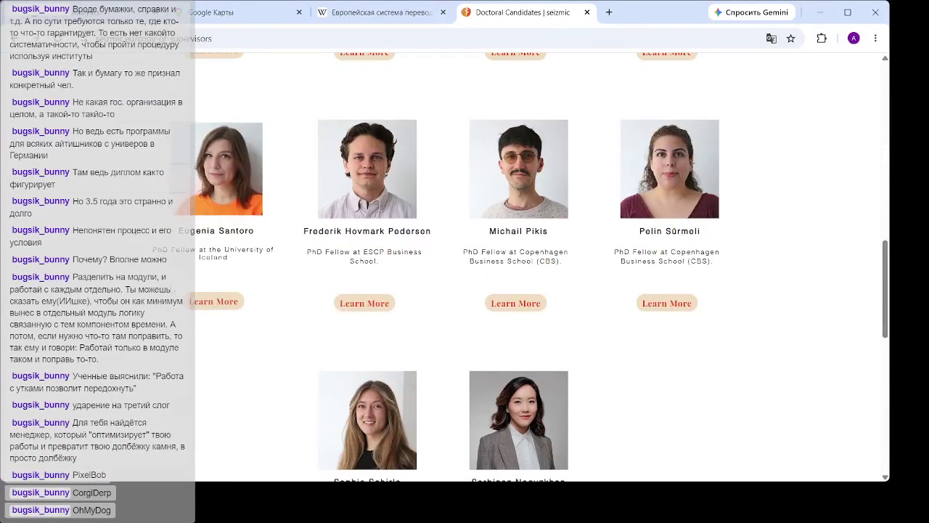
pyautogui.click(226, 302)
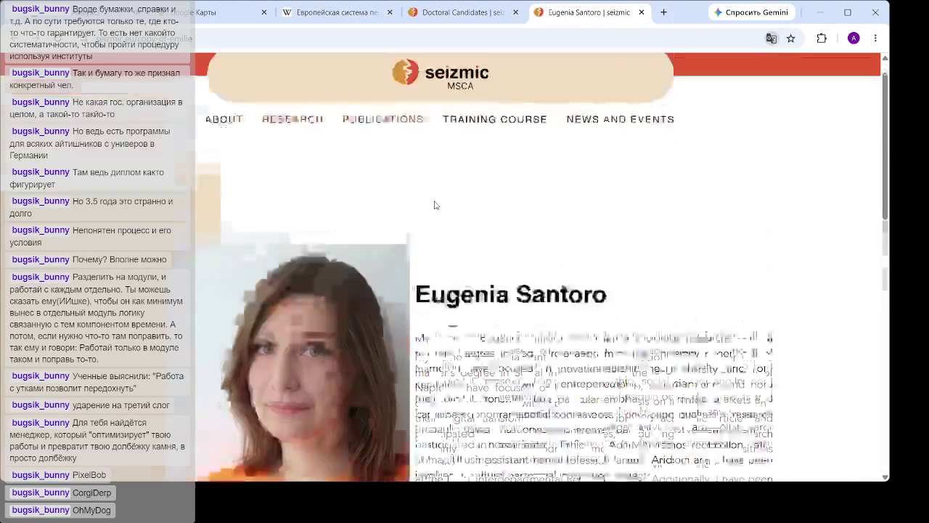
# Start the candidate's embedded introduction video
pyautogui.scroll(-15, 435, 203)
pyautogui.scroll(3, 453, 194)
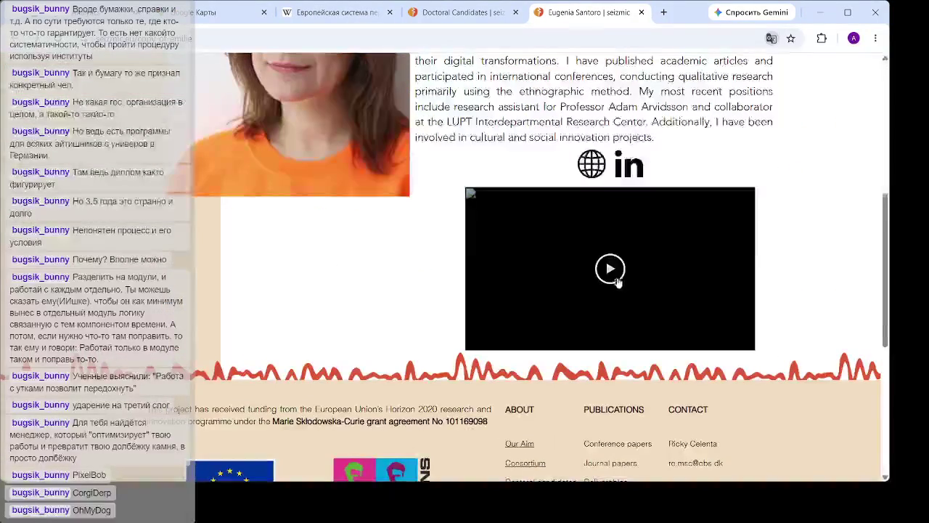
pyautogui.click(614, 269)
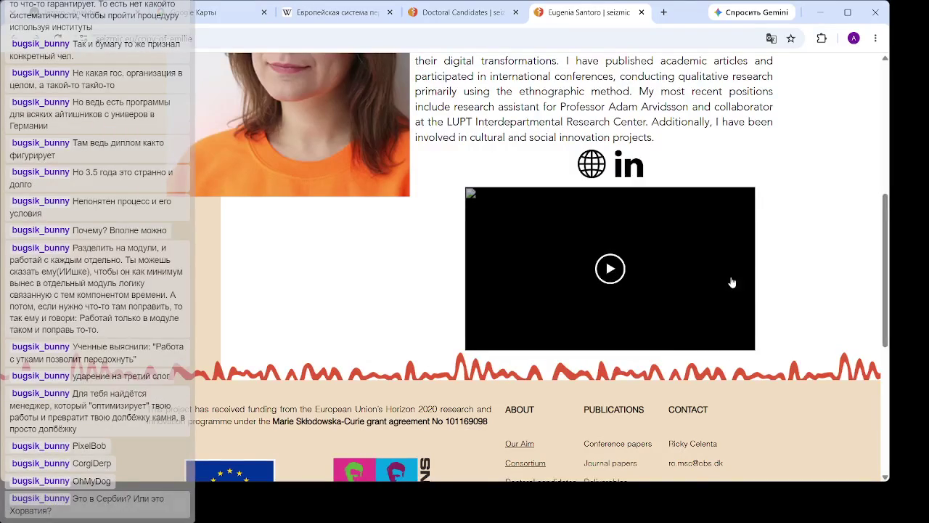
pyautogui.click(609, 270)
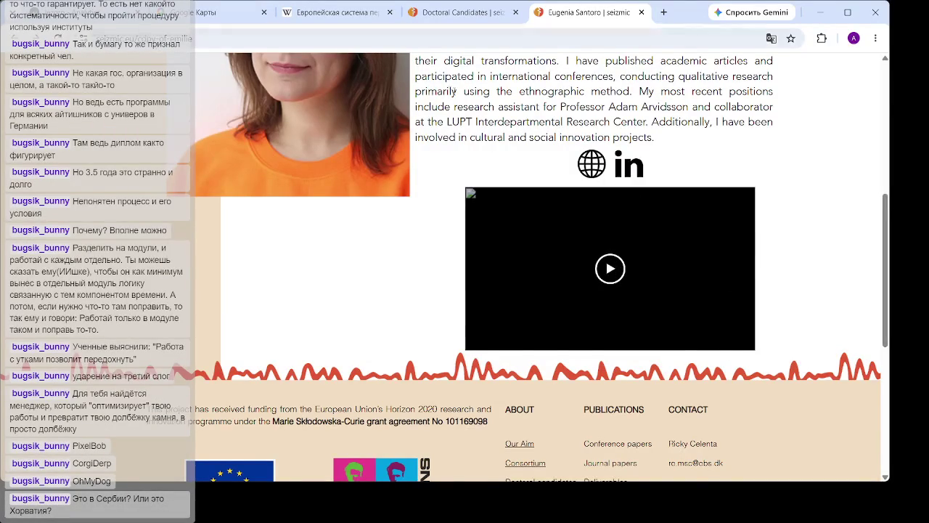
# Reload the profile page with F5 and clear the stray text selection
pyautogui.press('F5')
pyautogui.doubleClick(627, 145)
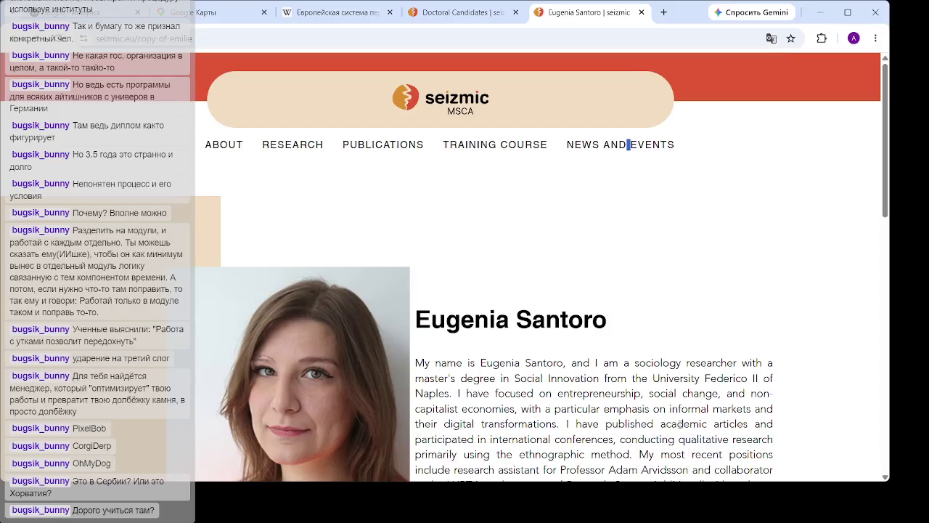
pyautogui.click(585, 146)
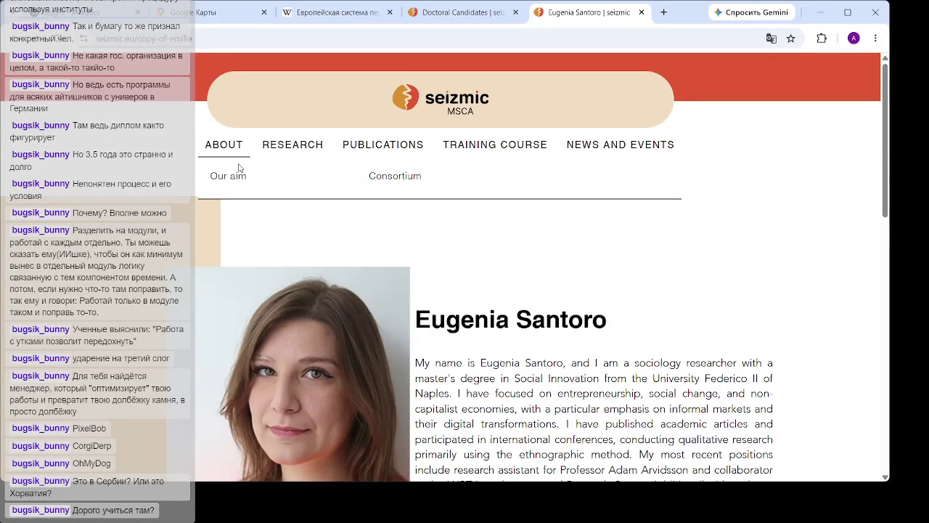
# Open the network's Our aim page from the ABOUT menu and read down to the footer
pyautogui.moveTo(232, 152)
pyautogui.click(234, 178)
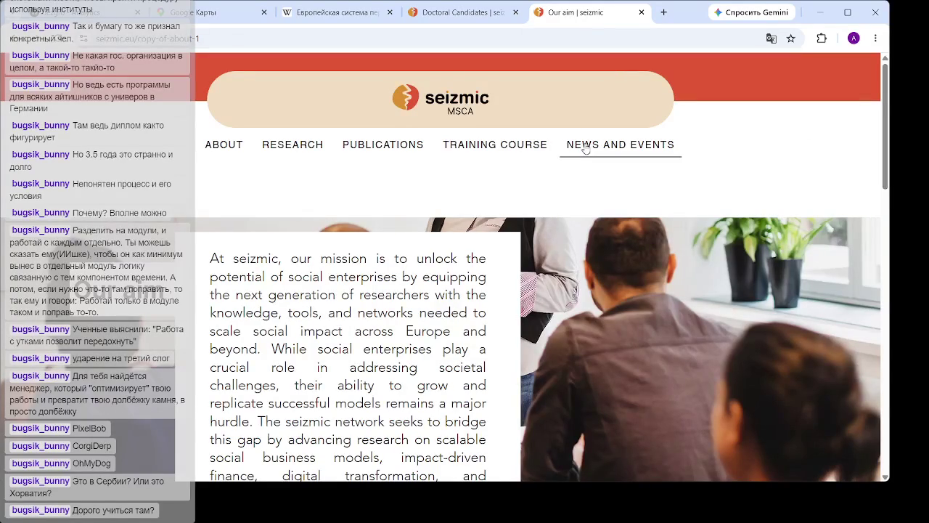
pyautogui.scroll(-4, 488, 243)
pyautogui.scroll(-2, 449, 190)
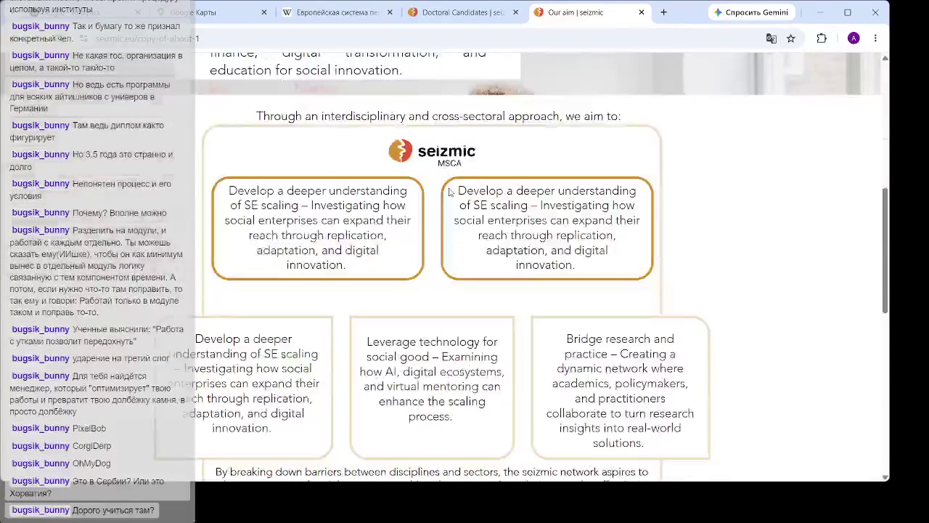
pyautogui.scroll(-3, 449, 191)
pyautogui.scroll(-4, 486, 221)
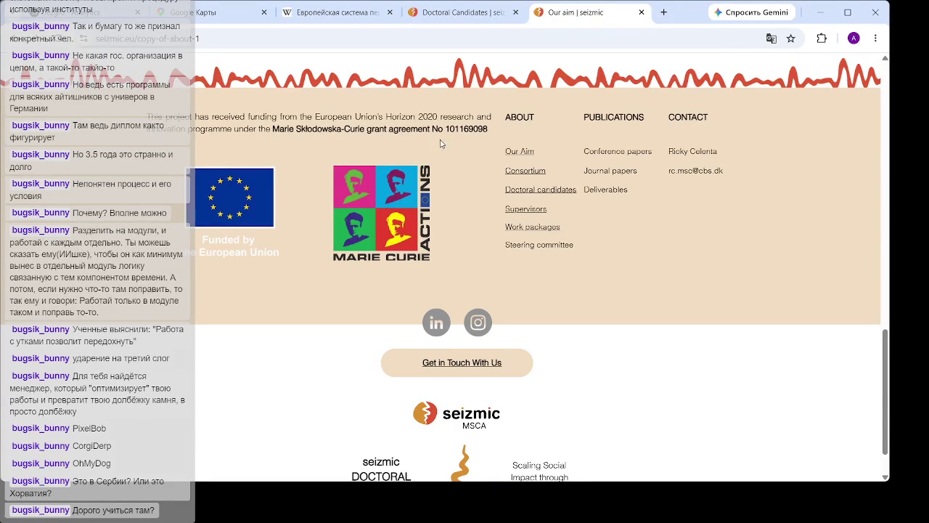
pyautogui.scroll(3, 499, 154)
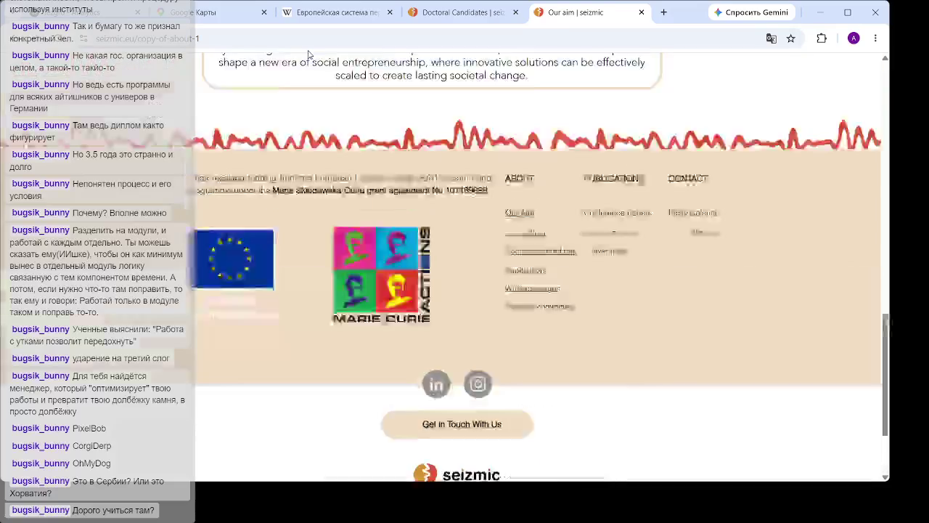
# Switch to the Doctoral Candidates tab and go back twice to the seizmic MSCA page
pyautogui.click(468, 12)
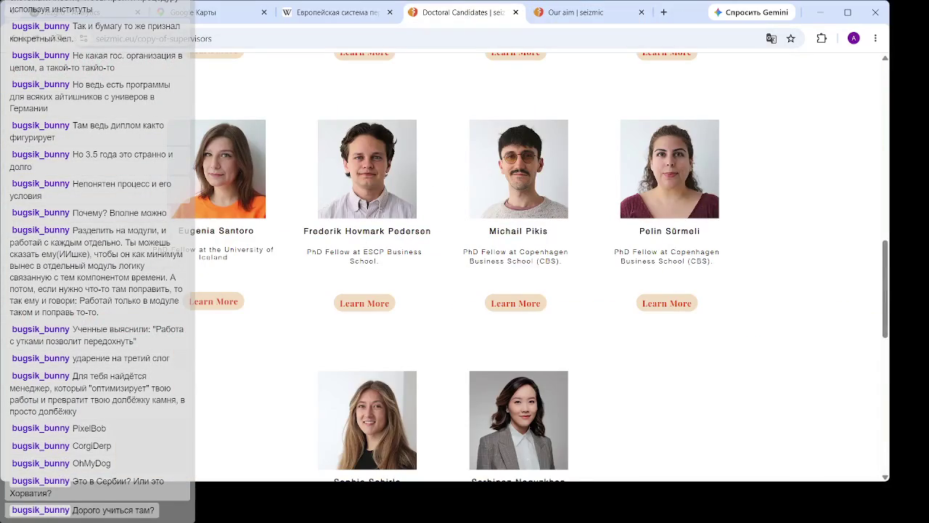
pyautogui.scroll(10, 452, 191)
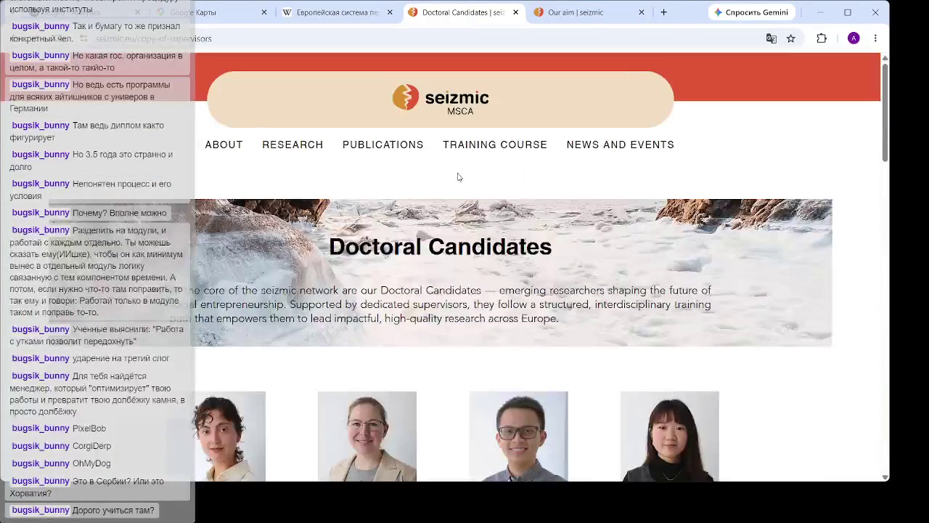
pyautogui.hotkey('alt', 'Left')
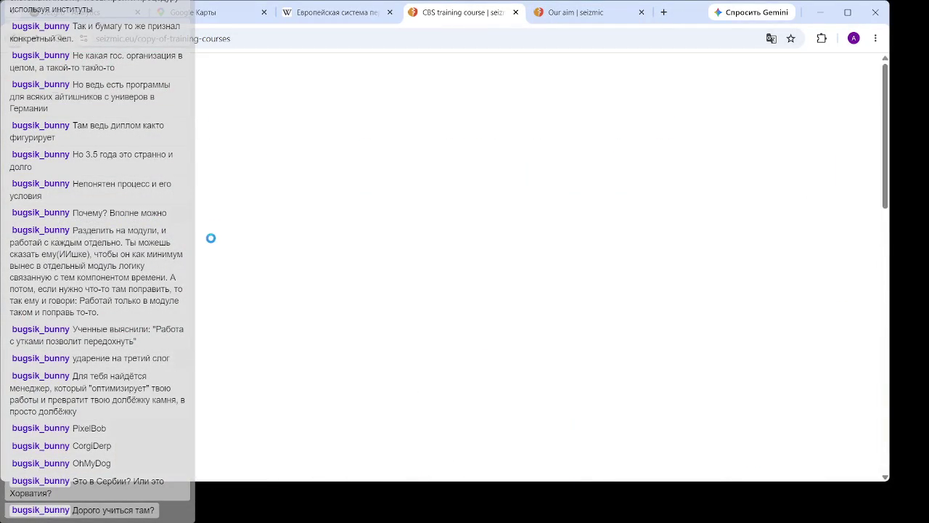
pyautogui.hotkey('alt', 'Left')
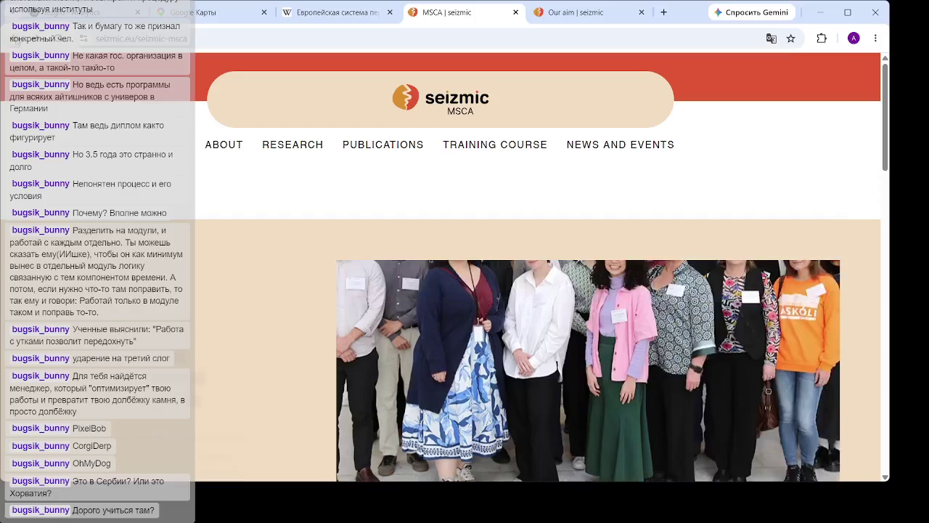
# Go back to the MSCA PhD seismology results, open the EnvSeis and earthquake-forecasts results in background tabs, and view EnvSeis
pyautogui.hotkey('alt', 'Left')
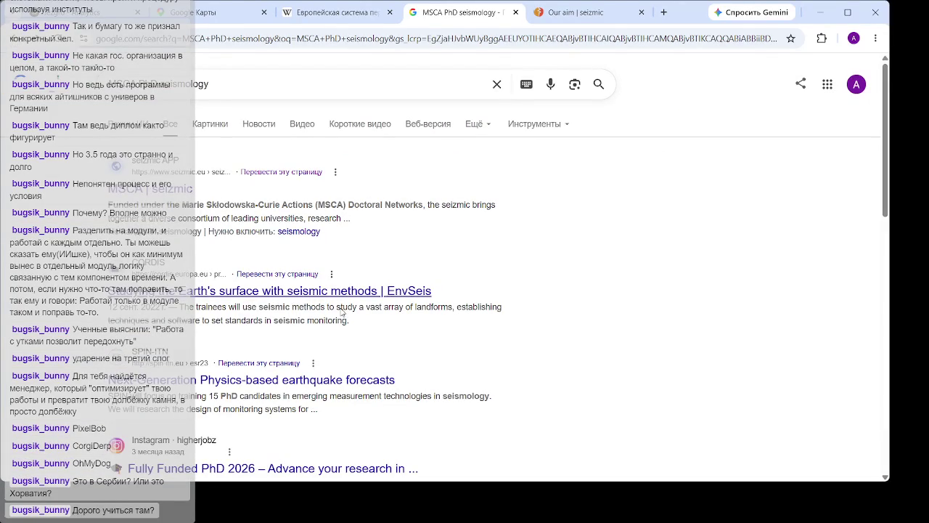
pyautogui.middleClick(302, 291)
pyautogui.scroll(-2, 412, 230)
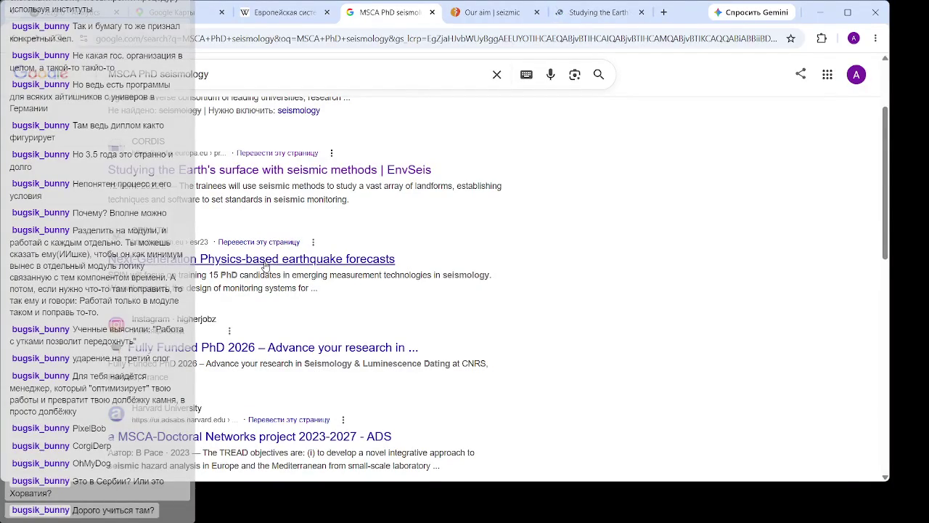
pyautogui.middleClick(265, 266)
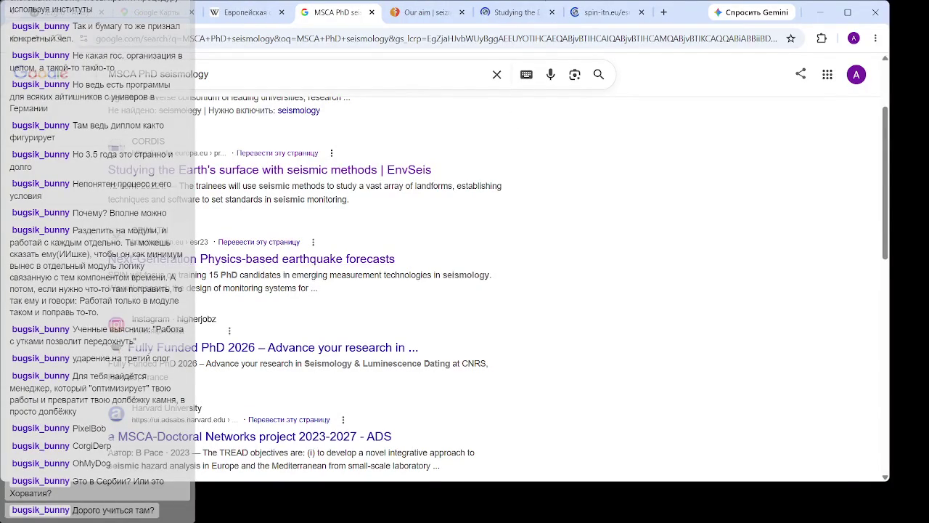
pyautogui.click(502, 9)
# Read the EnvSeis description, fields of science and €2 744 560,80 MSCA funding details
pyautogui.scroll(-3, 501, 124)
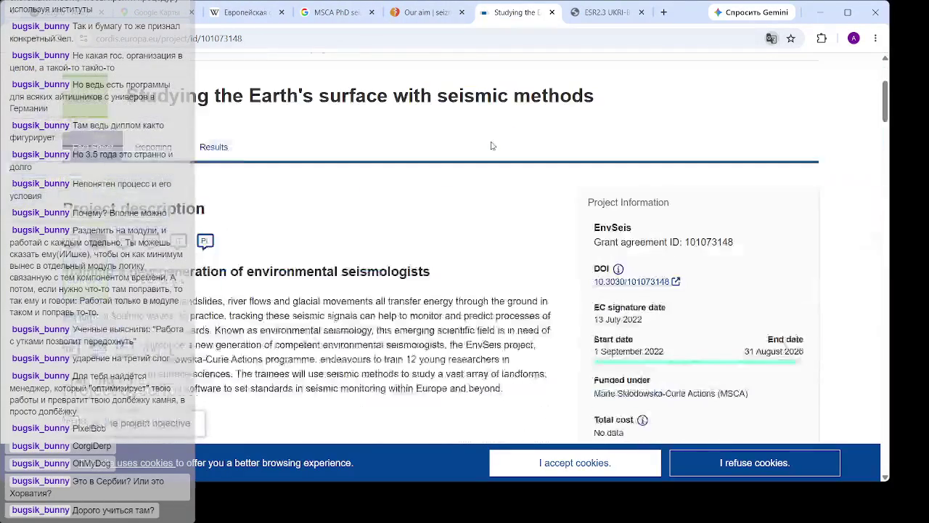
pyautogui.scroll(-5, 489, 145)
pyautogui.scroll(1, 480, 142)
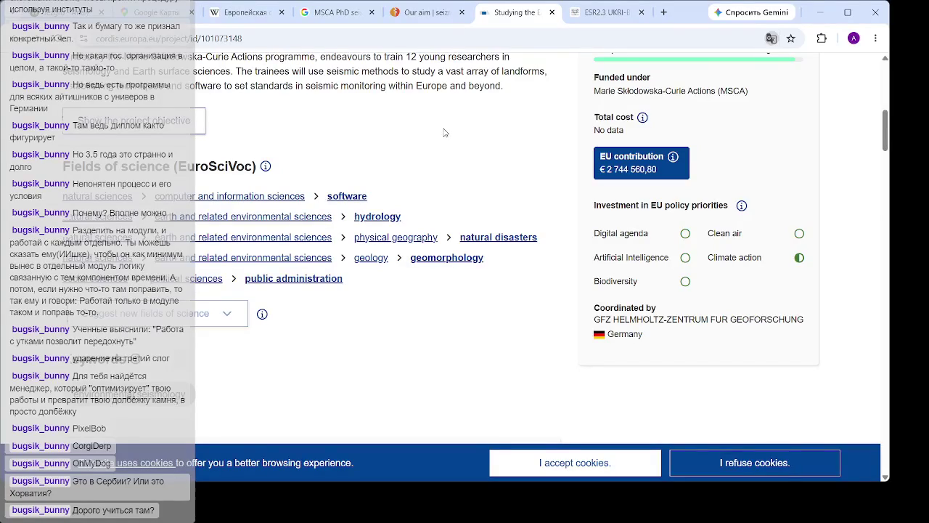
pyautogui.scroll(-5, 393, 139)
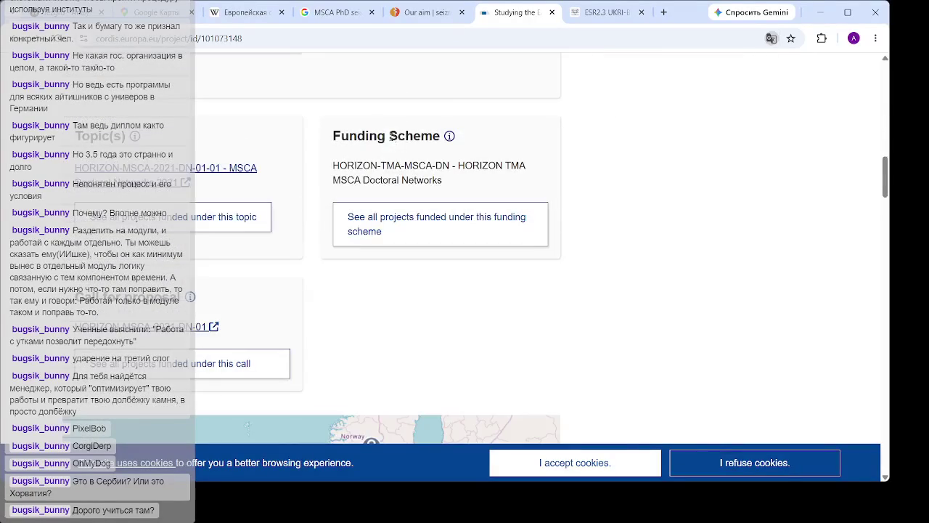
pyautogui.scroll(-2, 530, 133)
pyautogui.scroll(8, 531, 133)
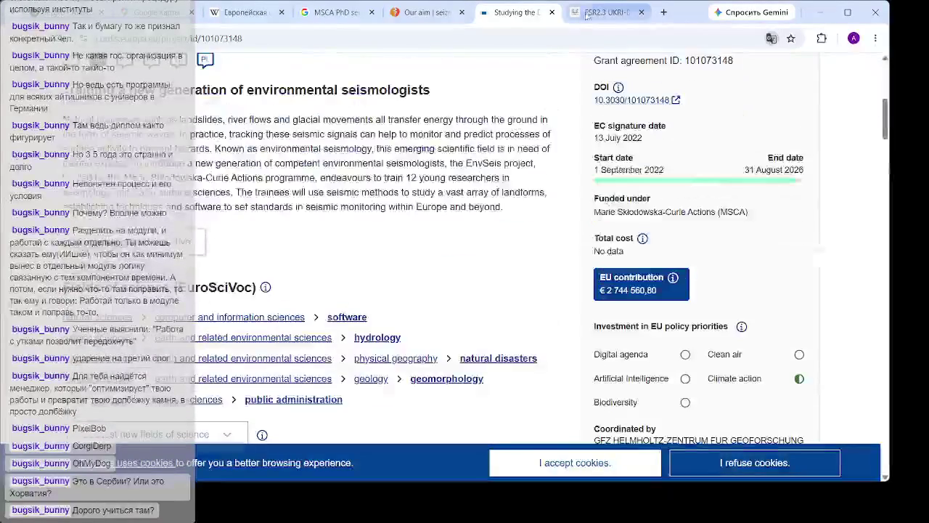
# Switch to the SPIN ESR2.3 UKRI-BGS page and read down through its project description
pyautogui.click(588, 16)
pyautogui.scroll(-3, 479, 236)
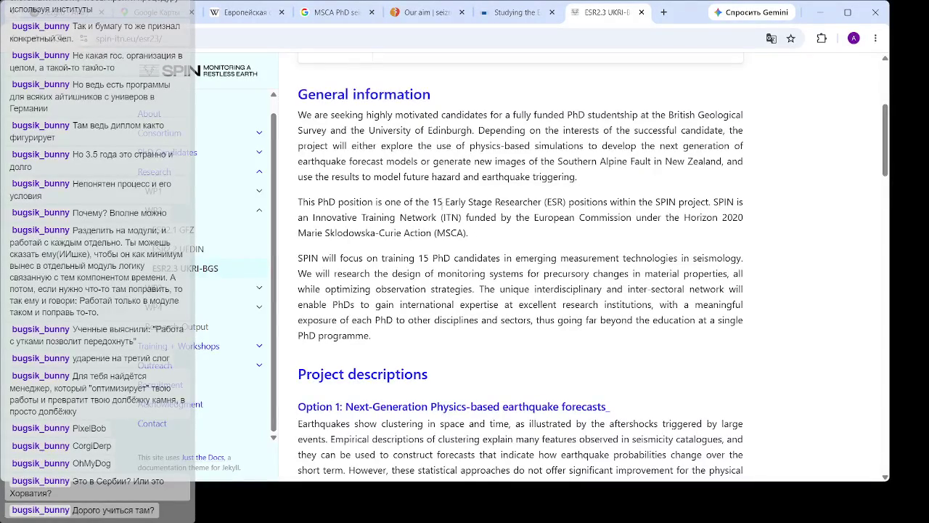
pyautogui.scroll(-6, 453, 205)
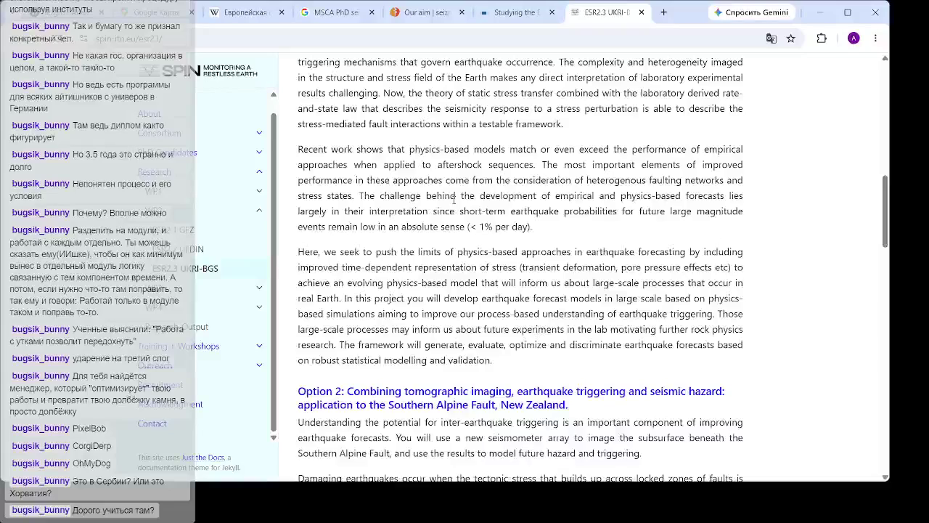
pyautogui.scroll(-4, 455, 201)
pyautogui.scroll(-5, 515, 210)
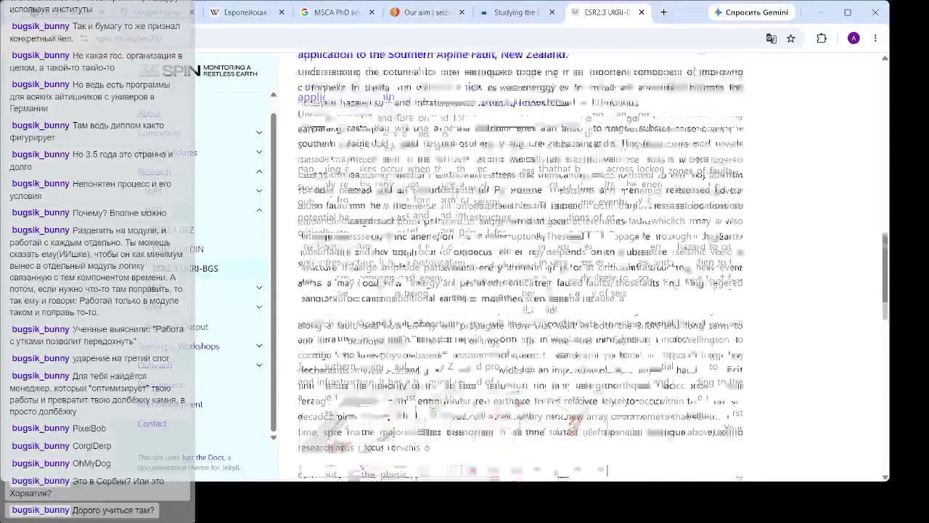
pyautogui.scroll(-9, 508, 207)
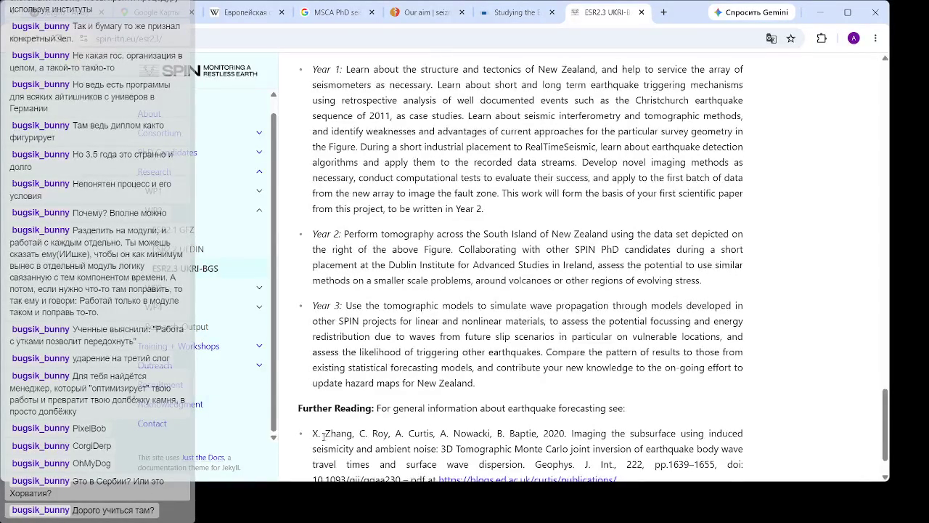
# Select and deselect the first Further Reading reference, then scroll back to the Southern Alpine Fault background
pyautogui.moveTo(320, 433)
pyautogui.mouseDown()
pyautogui.moveTo(376, 449)
pyautogui.moveTo(353, 433)
pyautogui.mouseUp()
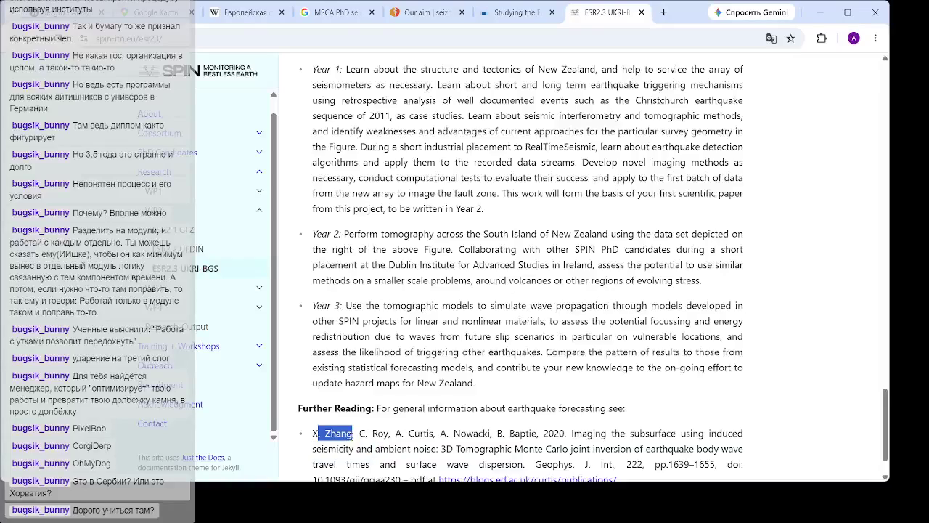
pyautogui.click(359, 433)
pyautogui.scroll(15, 363, 425)
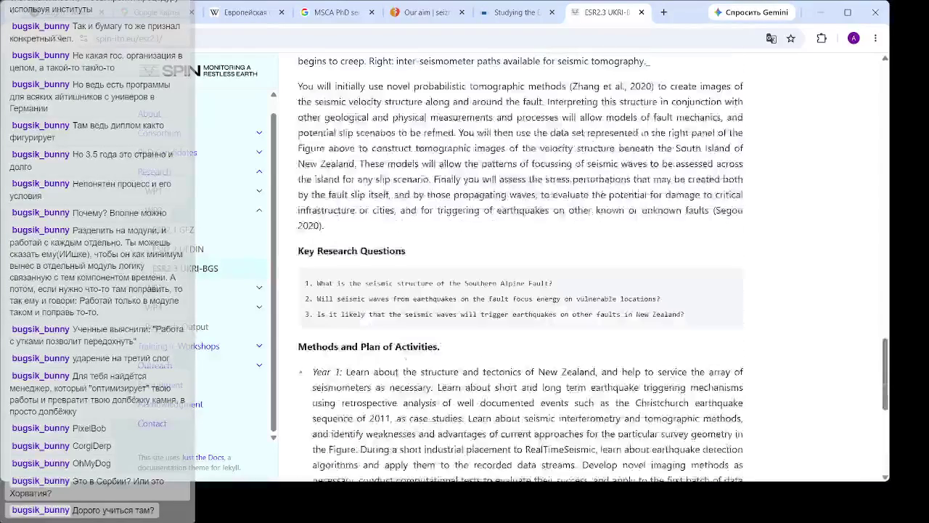
pyautogui.scroll(10, 416, 353)
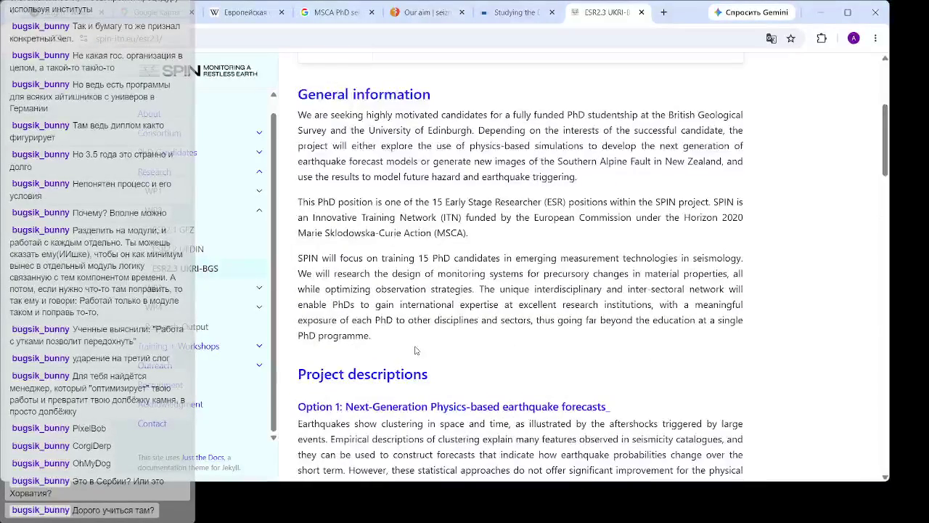
pyautogui.scroll(-10, 416, 348)
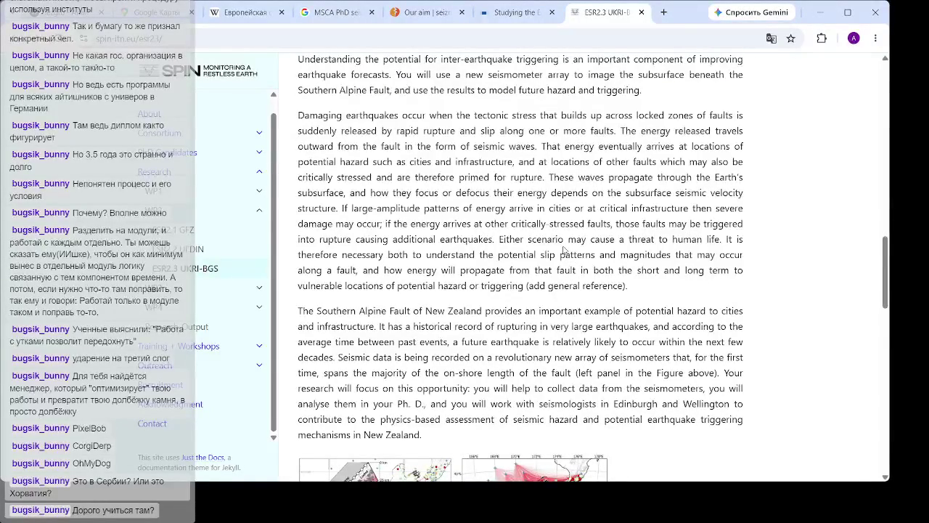
pyautogui.hotkey('ctrl', 'pageup')
pyautogui.hotkey('ctrl', 'pageup')
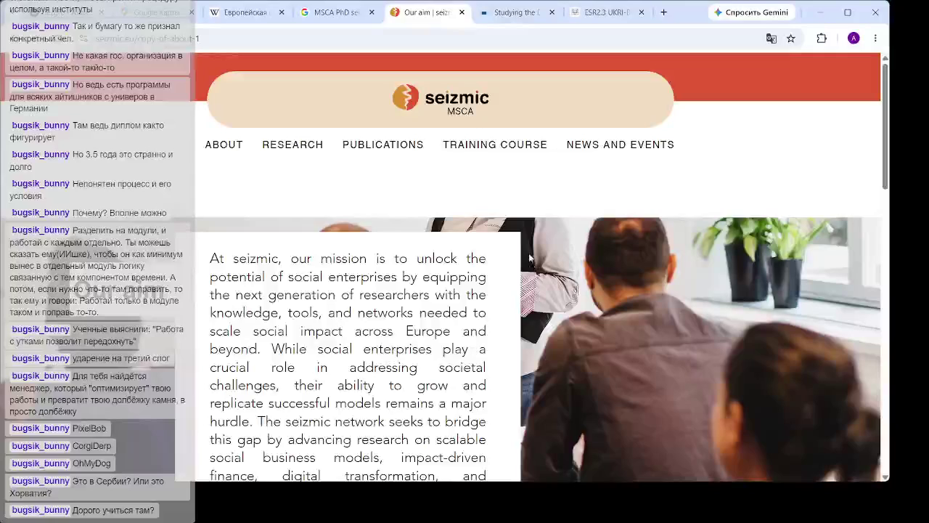
# Open RESEARCH > Work Packages on the seizmic site and scroll through its eight work packages
pyautogui.moveTo(291, 147)
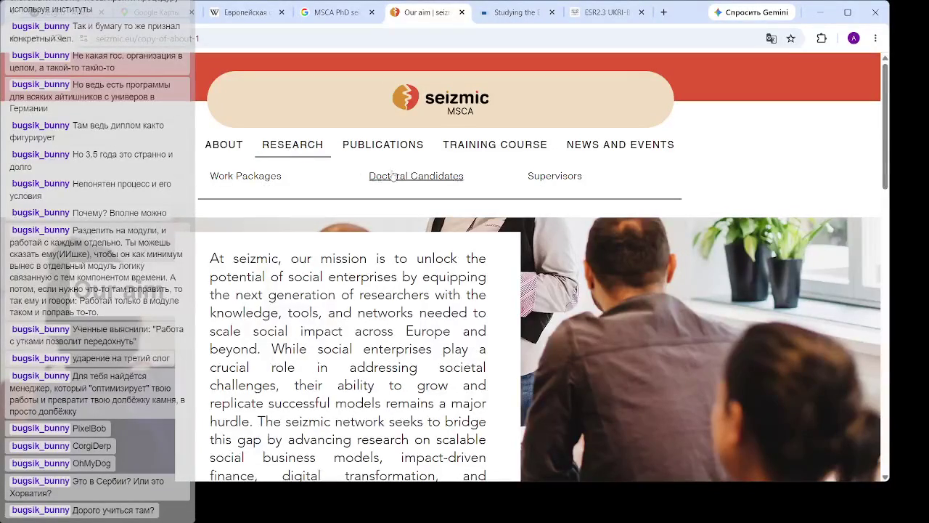
pyautogui.click(275, 183)
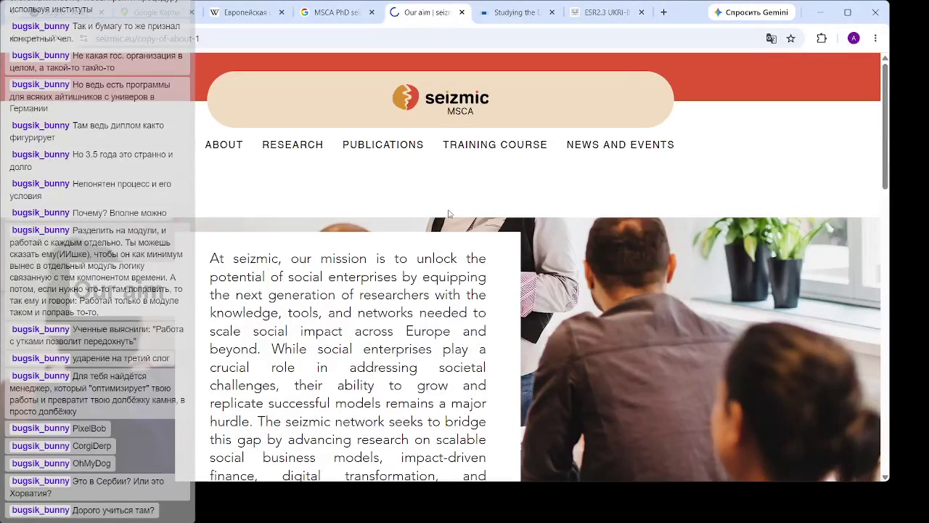
pyautogui.scroll(-10, 406, 159)
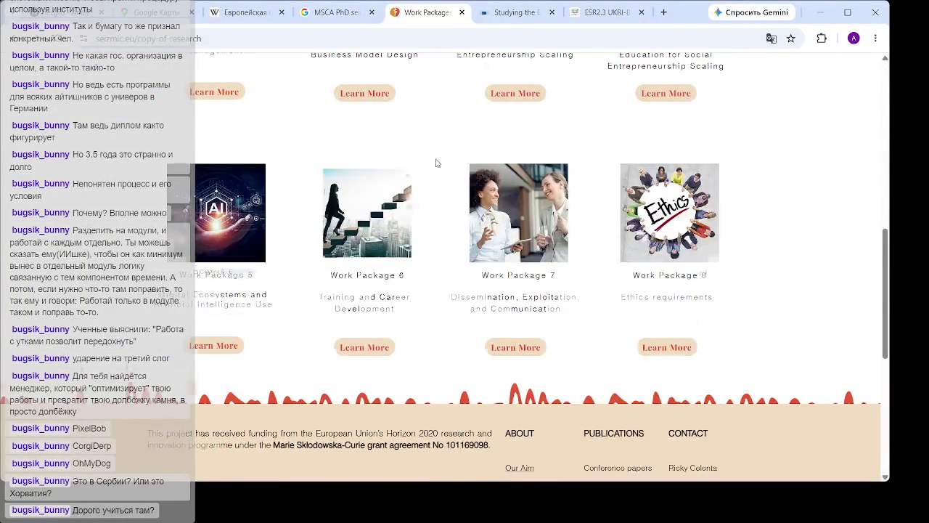
pyautogui.scroll(-3, 435, 161)
pyautogui.scroll(4, 442, 164)
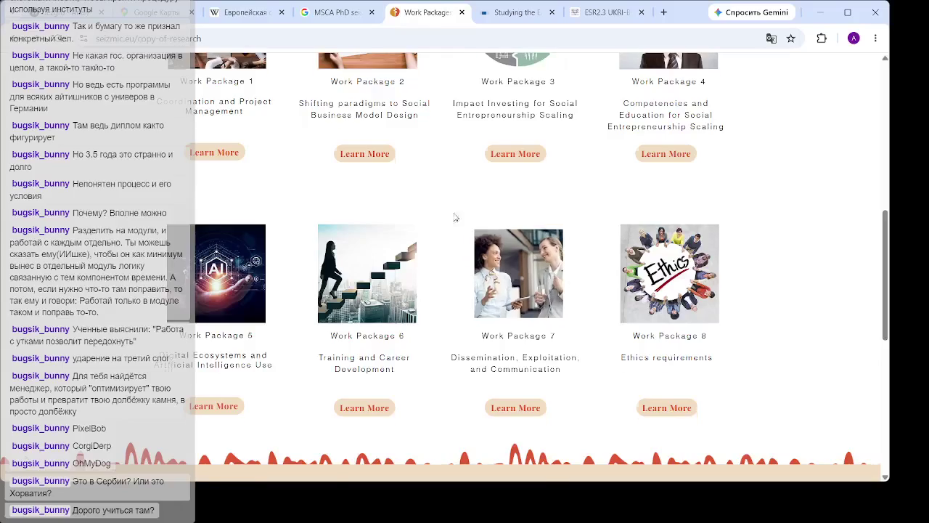
pyautogui.scroll(5, 455, 216)
pyautogui.scroll(2, 440, 215)
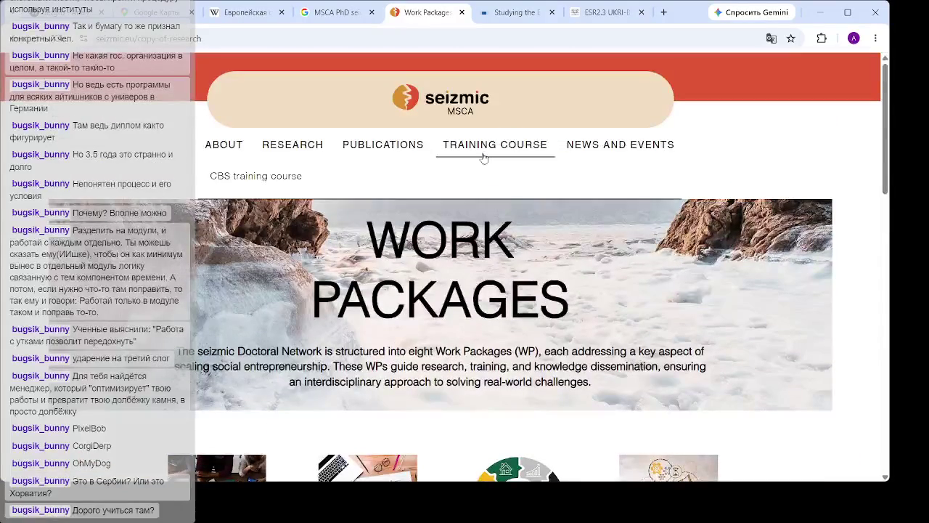
# Open the seizmic Supervisors & Co-Supervisors page and scroll through the supervisor cards
pyautogui.moveTo(292, 146)
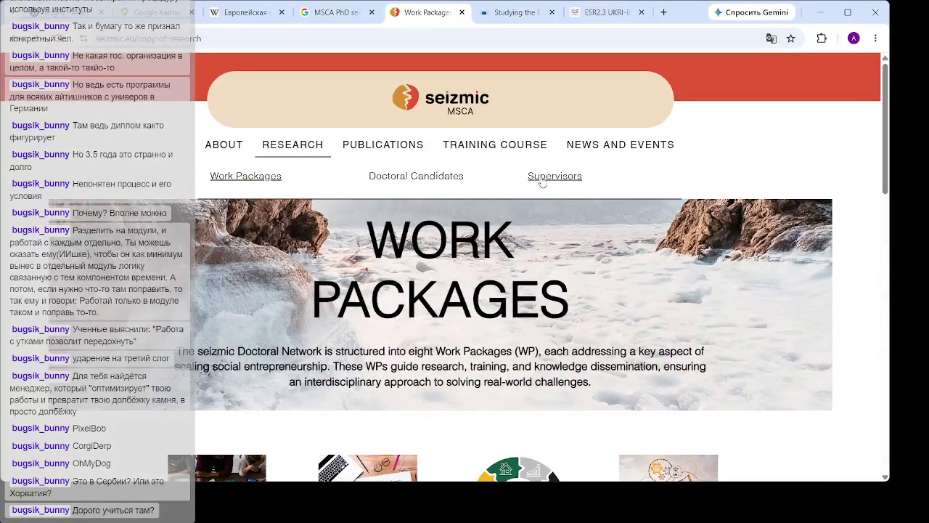
pyautogui.click(542, 179)
pyautogui.scroll(-4, 523, 334)
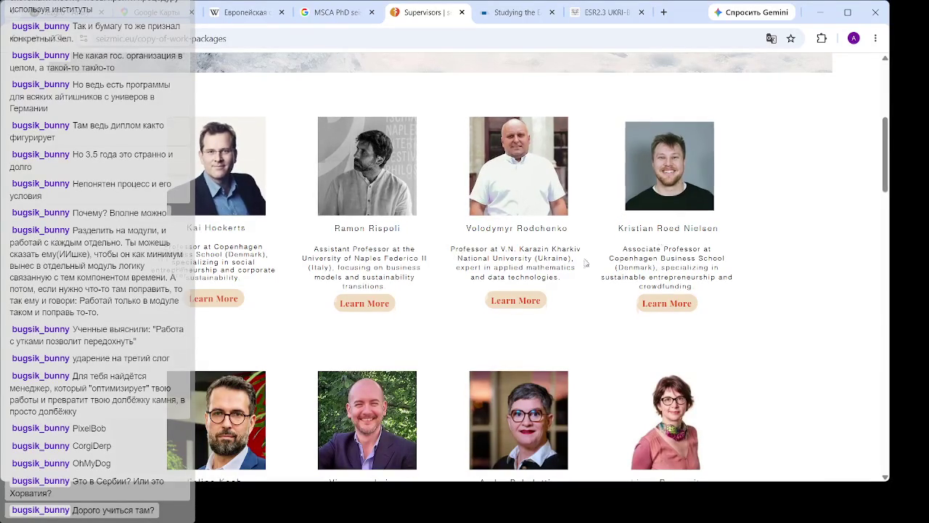
pyautogui.scroll(1, 621, 227)
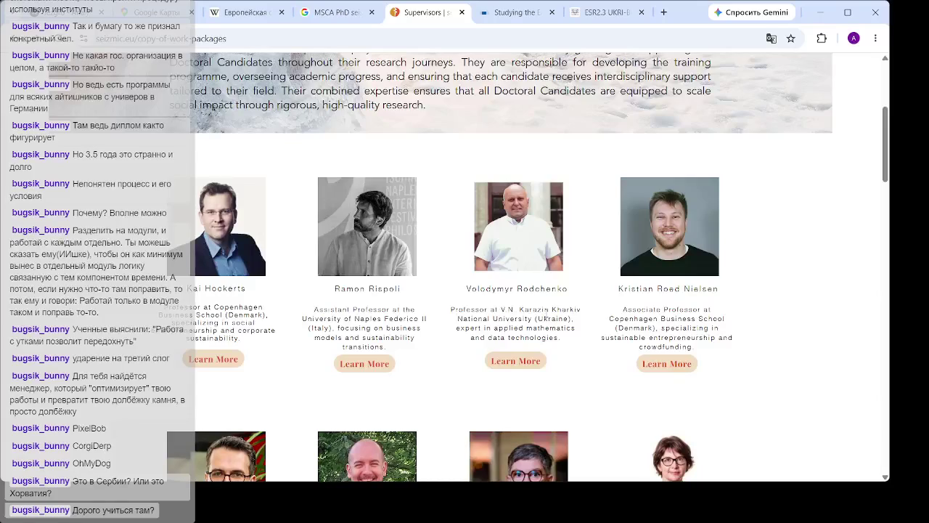
pyautogui.scroll(-3, 523, 328)
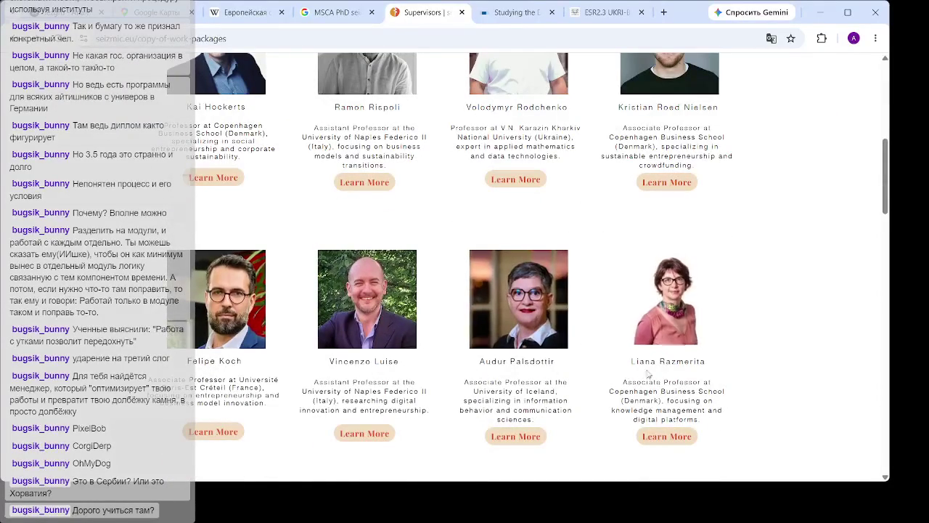
pyautogui.scroll(-4, 699, 357)
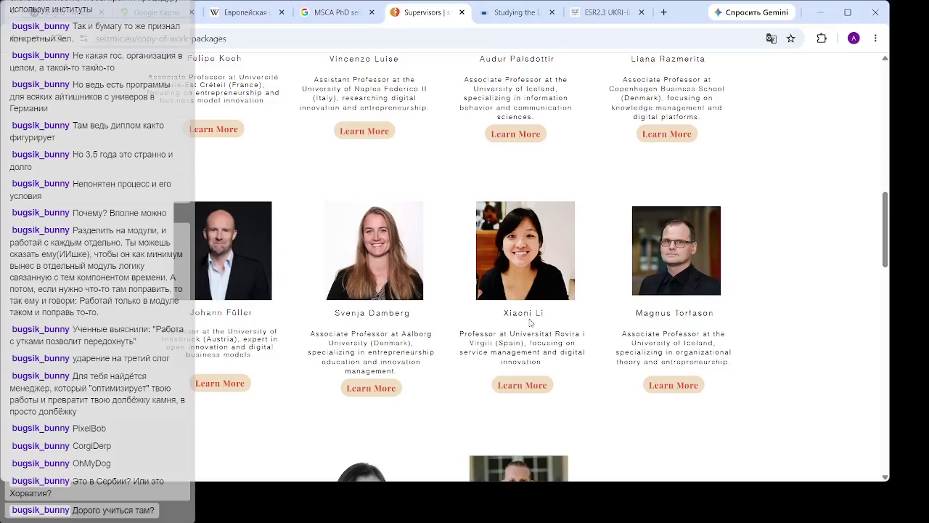
pyautogui.scroll(-2, 326, 321)
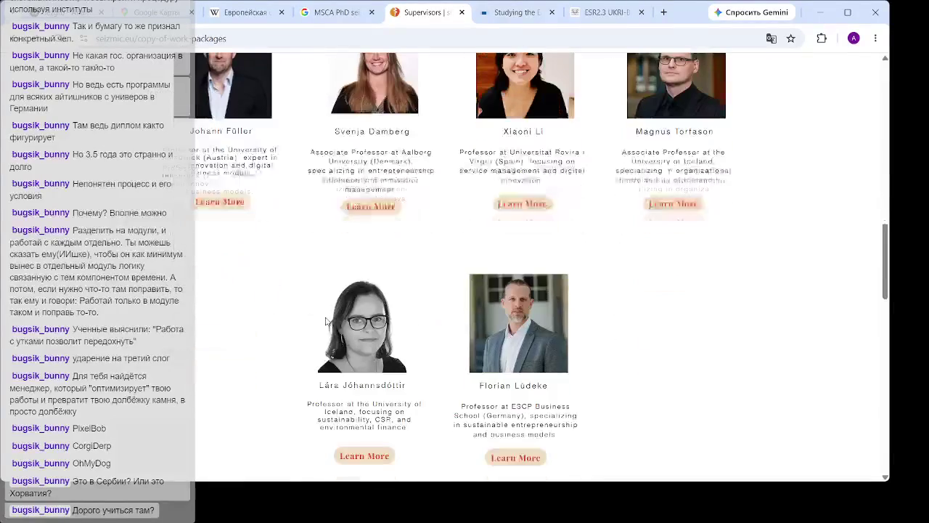
pyautogui.scroll(-4, 334, 316)
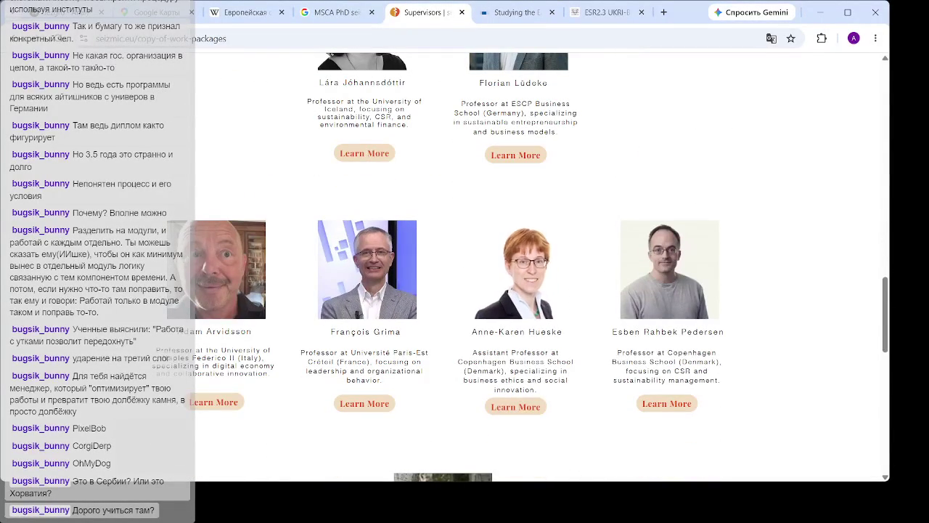
pyautogui.scroll(-2, 818, 249)
pyautogui.scroll(-3, 819, 249)
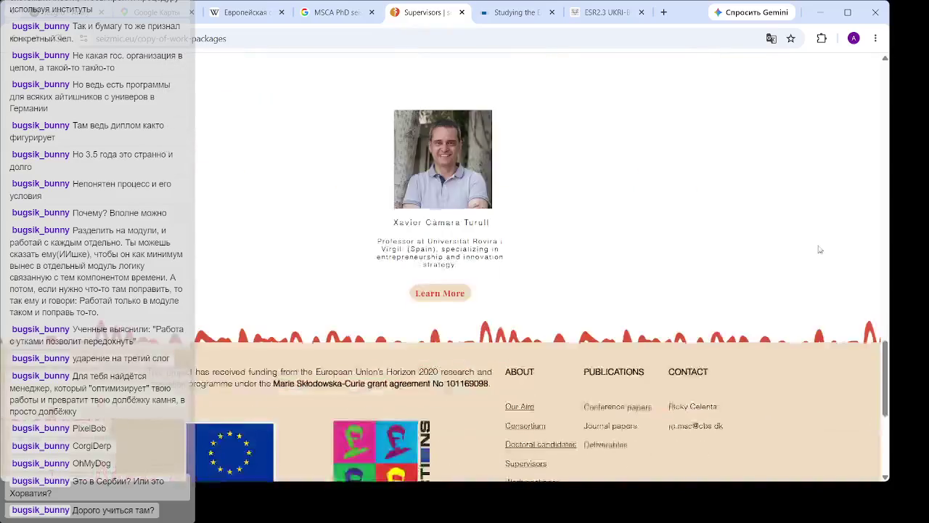
pyautogui.scroll(15, 817, 251)
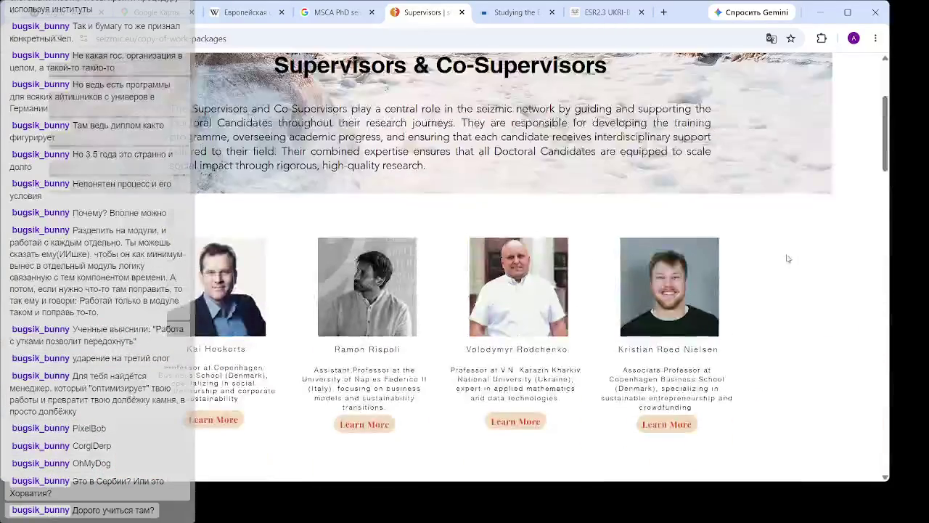
pyautogui.scroll(-2, 789, 258)
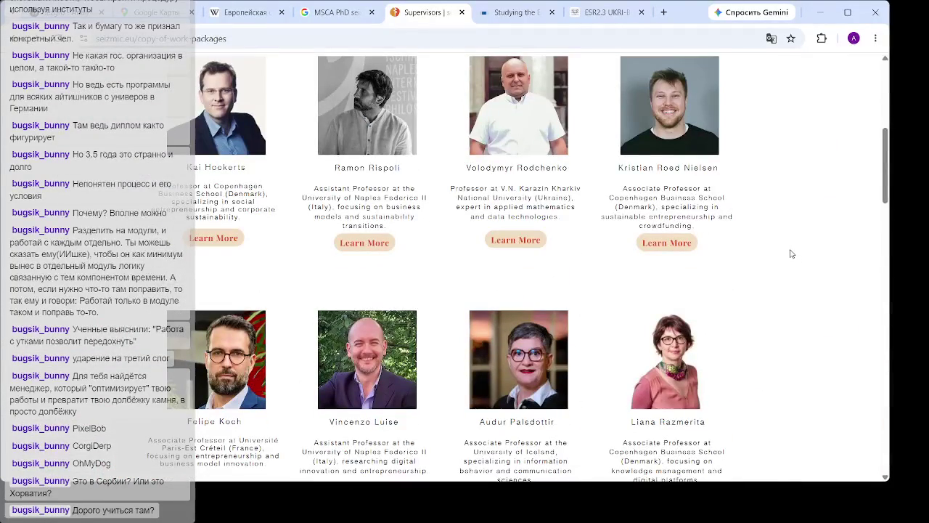
# Open one supervisor's profile, which holds only placeholder text, and close that tab
pyautogui.click(516, 241)
pyautogui.scroll(-3, 689, 245)
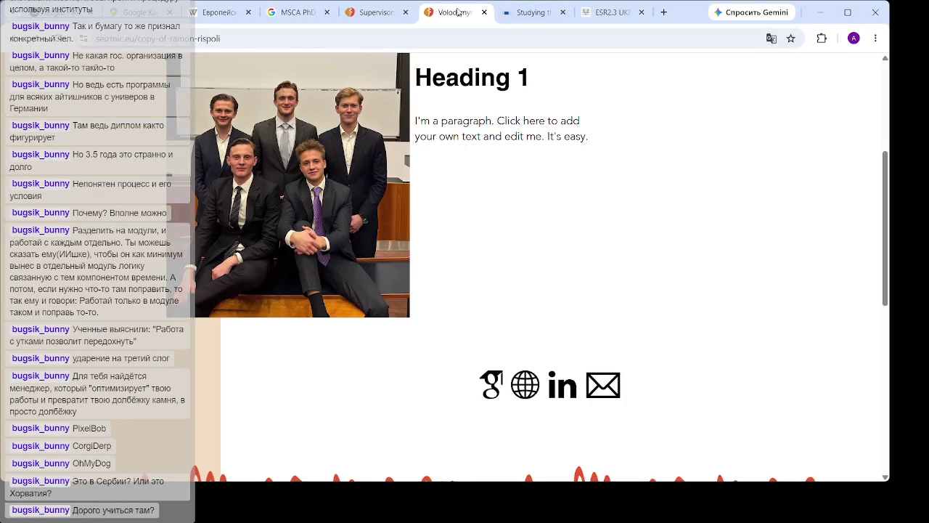
pyautogui.click(484, 13)
pyautogui.click(460, 16)
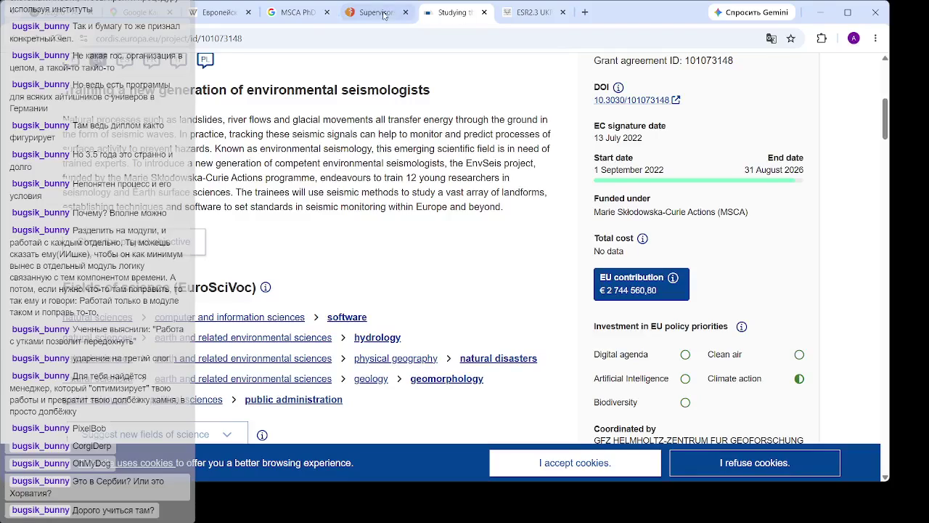
pyautogui.click(406, 12)
pyautogui.scroll(-3, 464, 87)
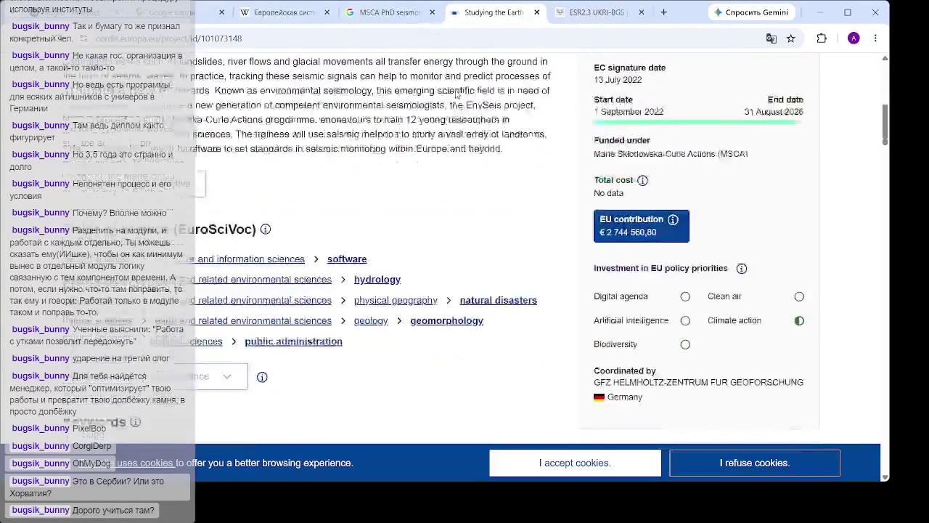
pyautogui.scroll(3, 511, 125)
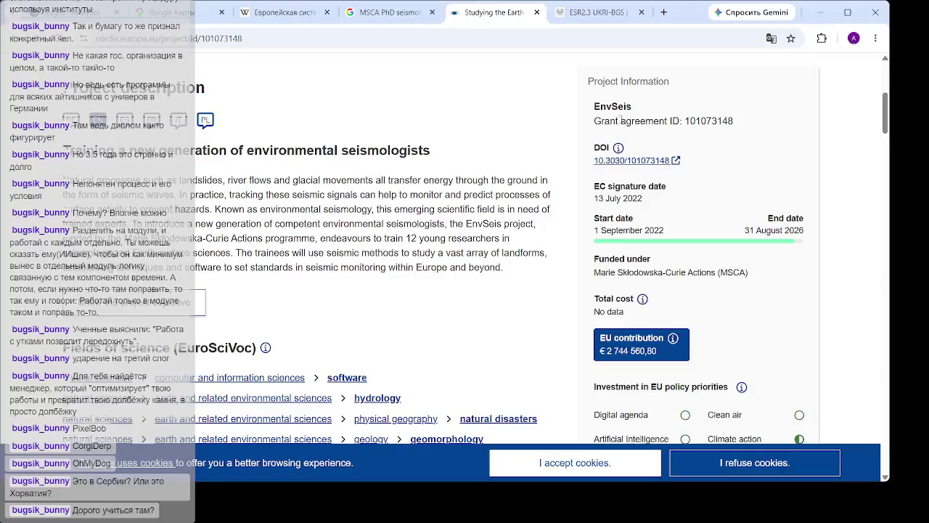
pyautogui.moveTo(620, 120); pyautogui.dragTo(730, 121)
pyautogui.click(709, 119)
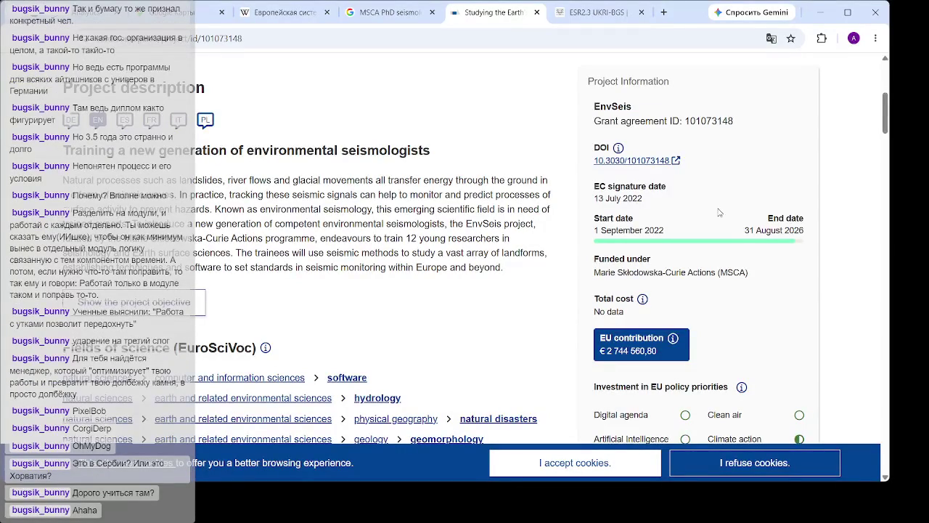
pyautogui.moveTo(611, 272); pyautogui.dragTo(733, 272)
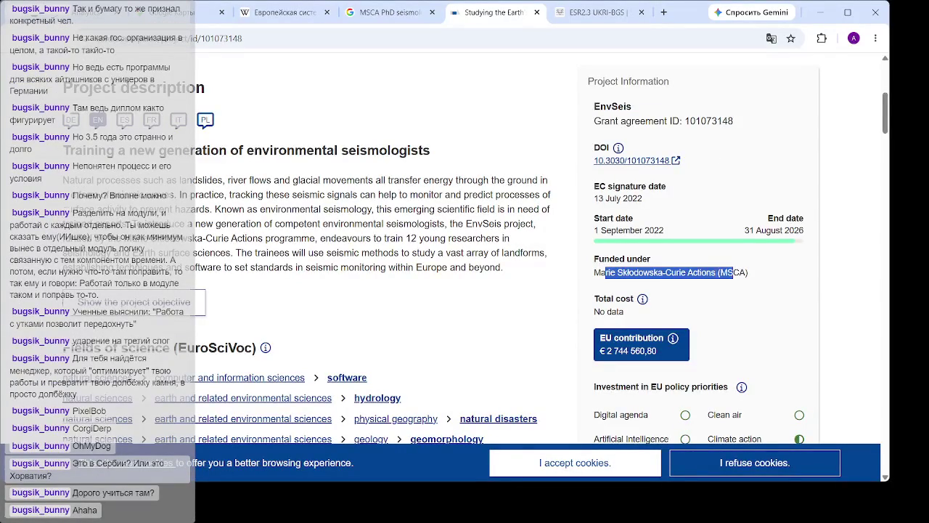
pyautogui.click(675, 272)
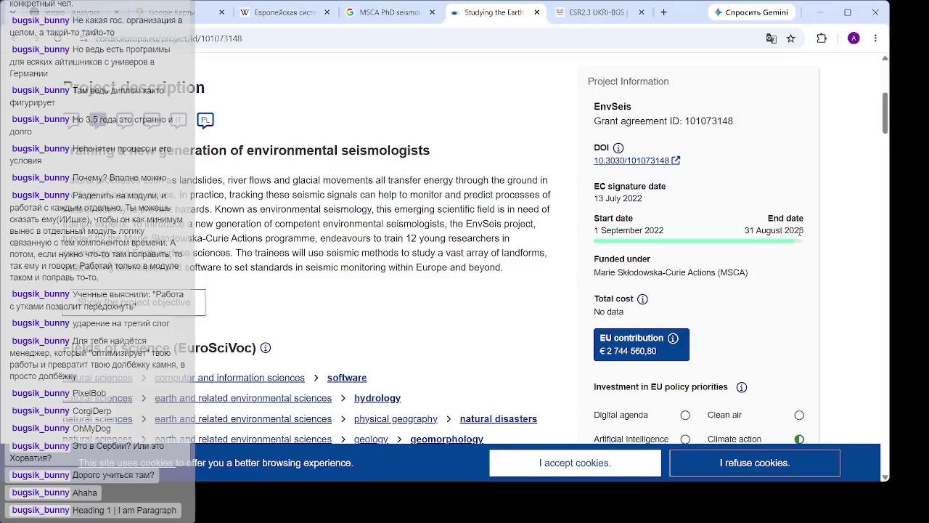
pyautogui.moveTo(745, 230); pyautogui.dragTo(776, 230)
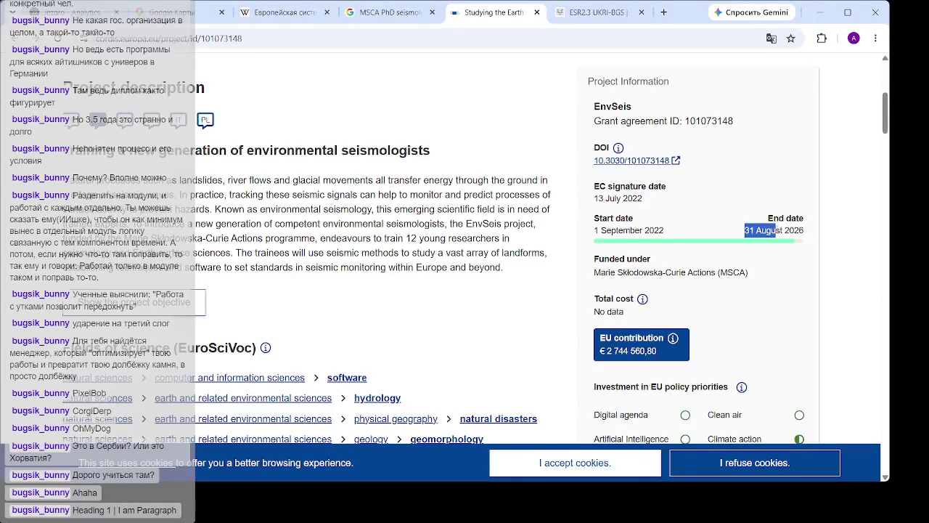
pyautogui.click(660, 269)
pyautogui.scroll(-3, 698, 216)
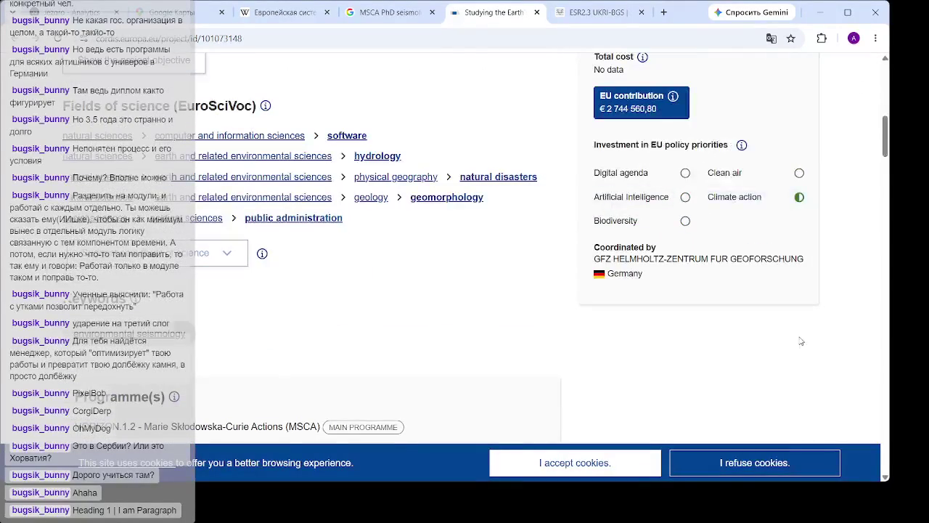
pyautogui.scroll(1, 755, 328)
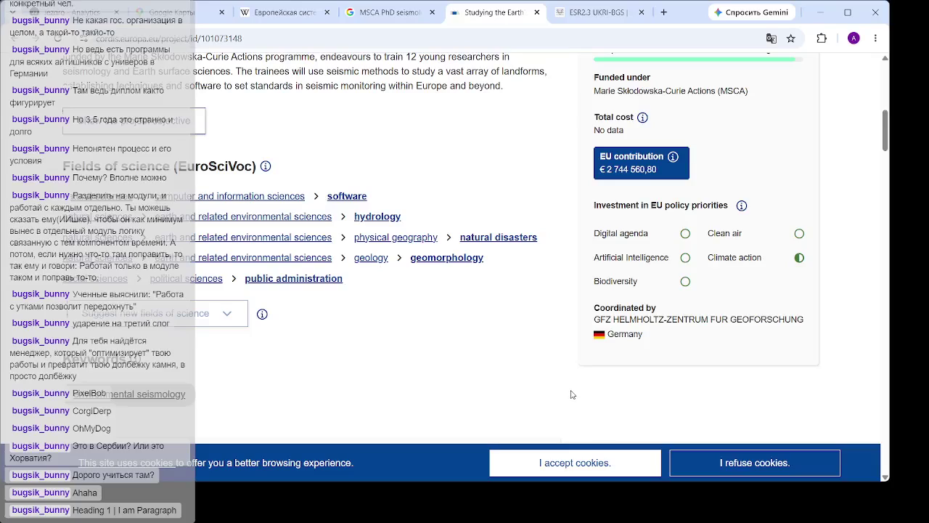
pyautogui.scroll(3, 303, 342)
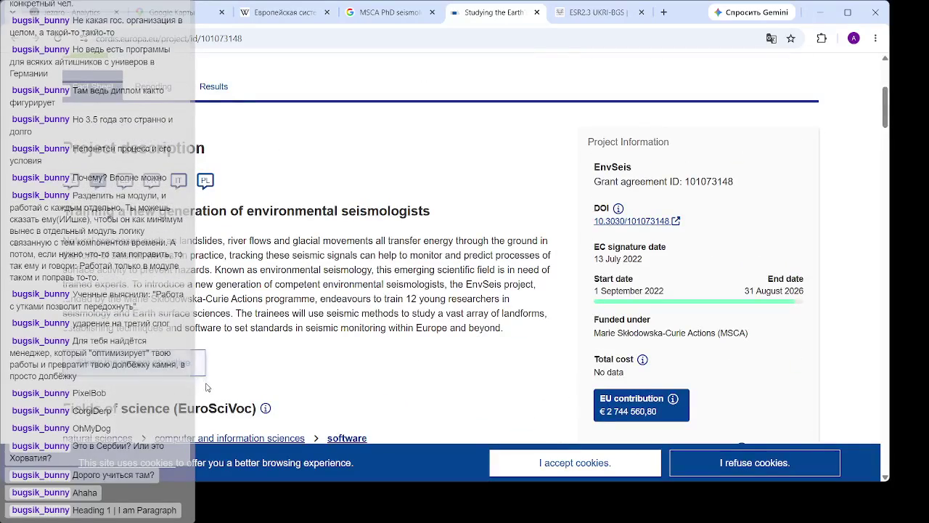
pyautogui.scroll(-3, 362, 271)
pyautogui.scroll(-9, 361, 270)
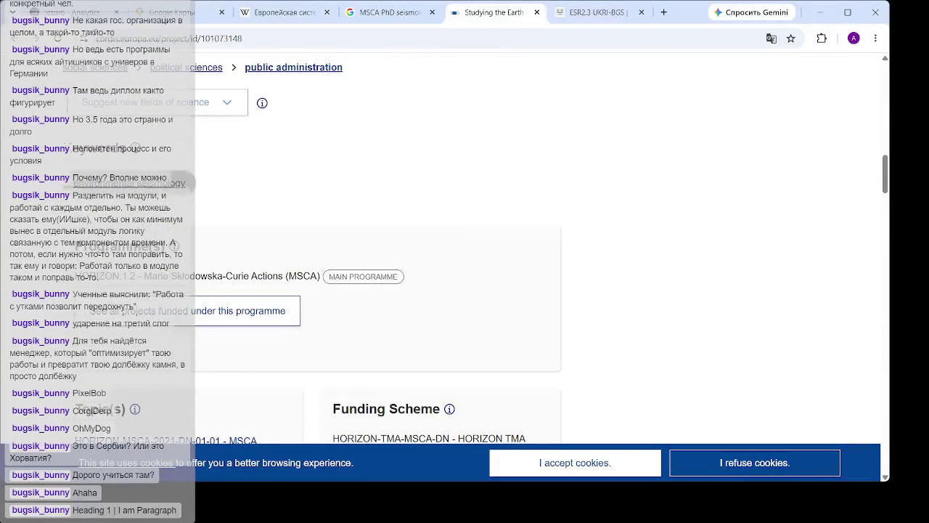
pyautogui.scroll(-3, 279, 250)
pyautogui.scroll(15, 279, 251)
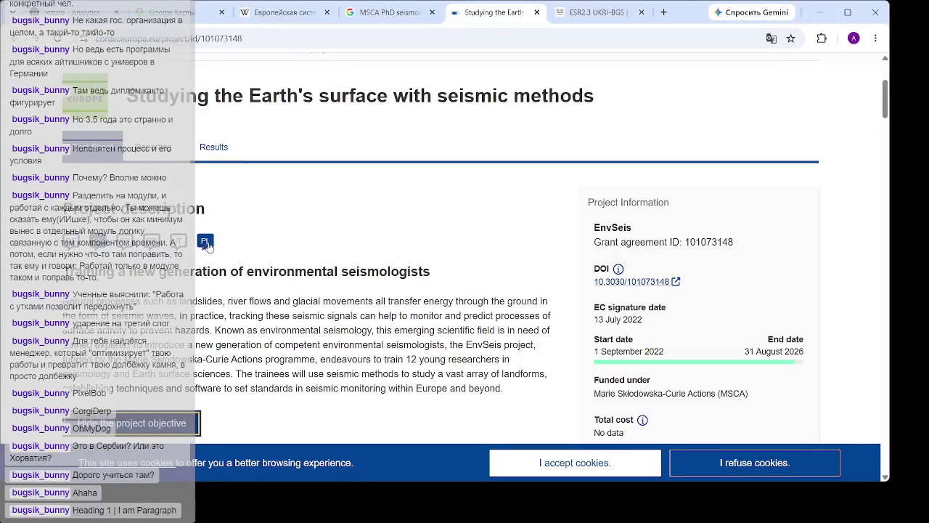
pyautogui.click(158, 152)
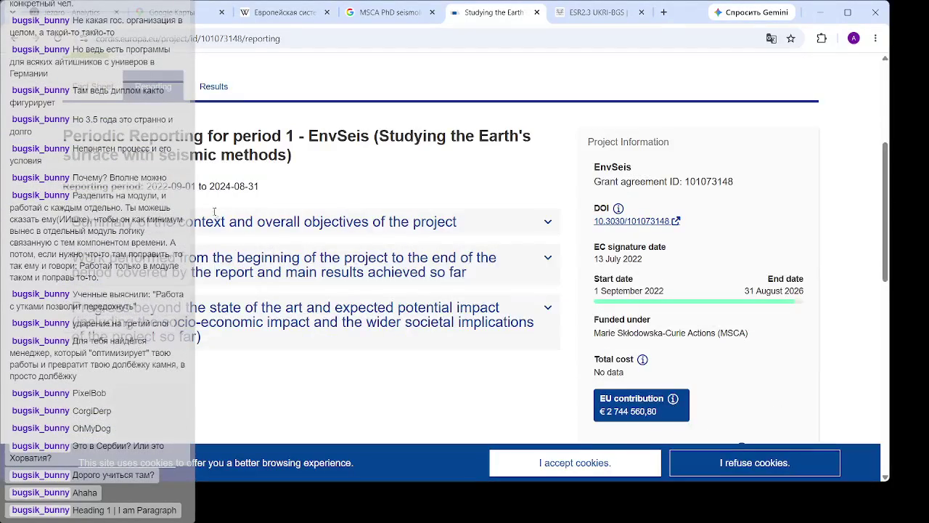
# Expand the summary of context and overall objectives and download the periodic report as PDF
pyautogui.click(320, 222)
pyautogui.scroll(-5, 332, 240)
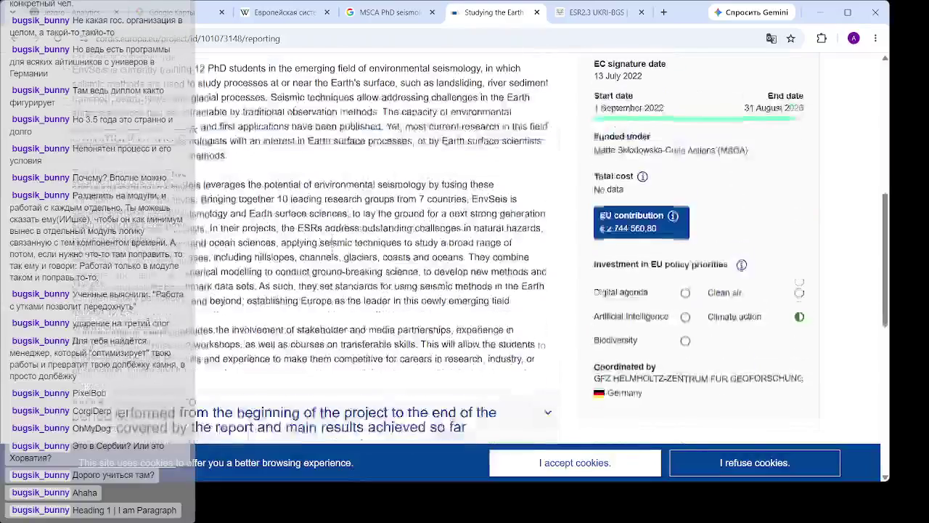
pyautogui.click(254, 393)
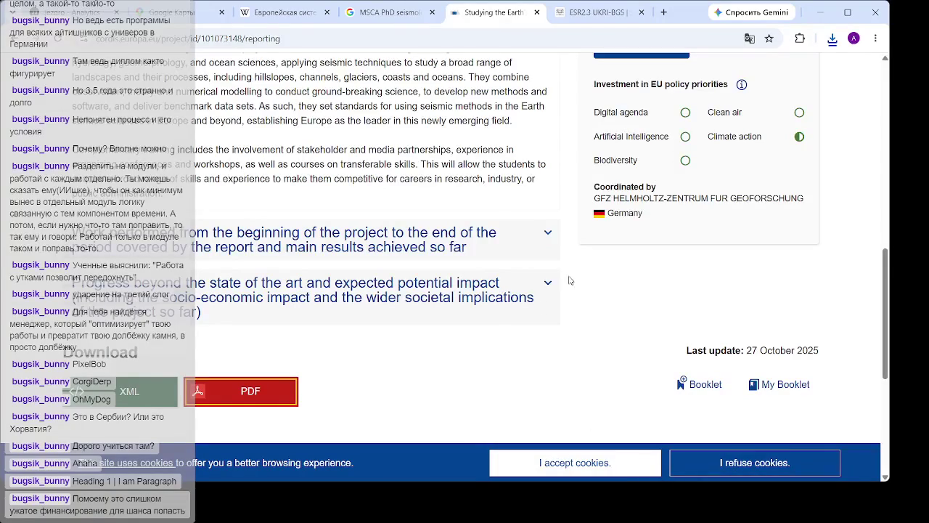
# Read the work performed and main results section, then collapse both report sections
pyautogui.click(548, 233)
pyautogui.scroll(-6, 507, 287)
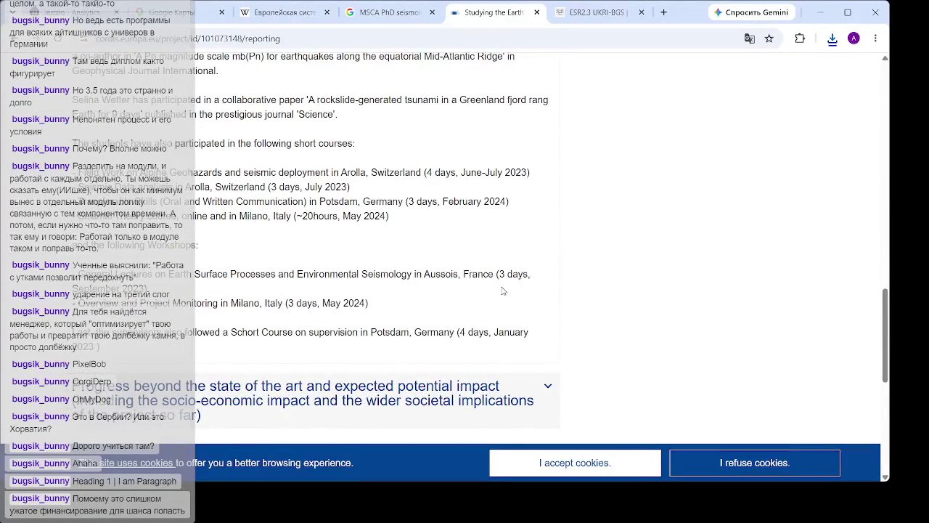
pyautogui.scroll(10, 502, 290)
pyautogui.click(547, 356)
pyautogui.scroll(3, 540, 223)
pyautogui.click(543, 222)
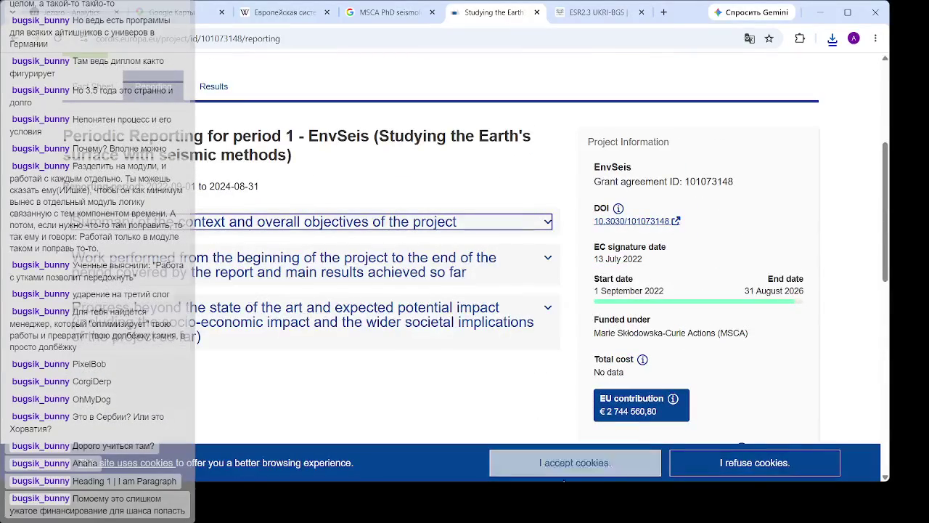
# Bring up the EnvSeis Results page listing deliverables and publications
pyautogui.click(580, 428)
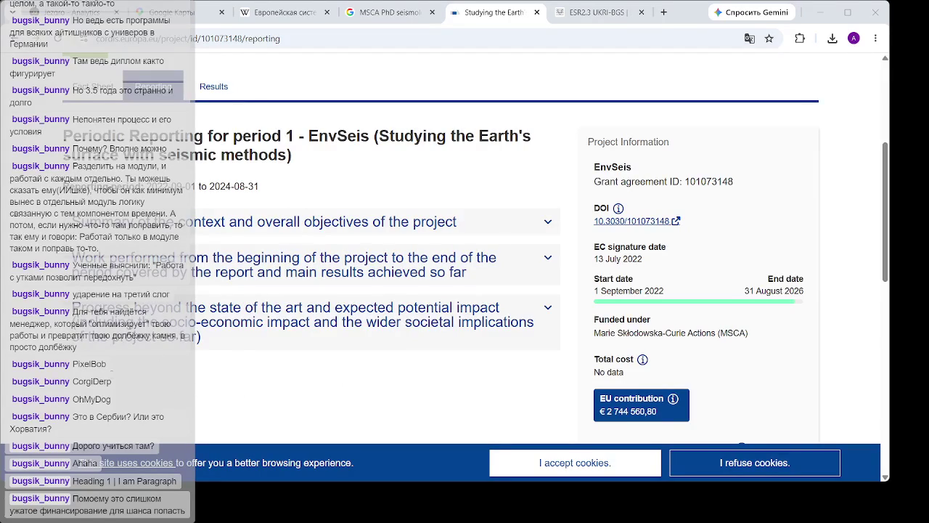
pyautogui.press('Tab')
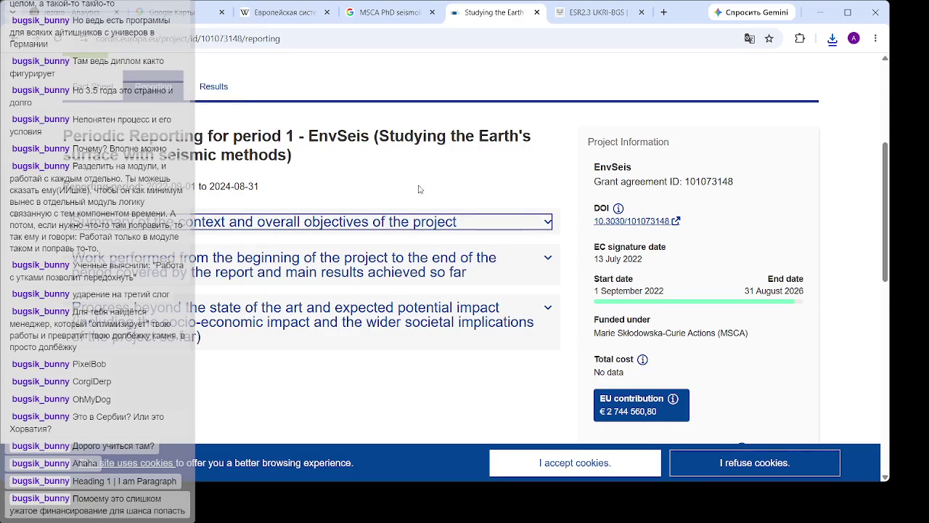
pyautogui.click(214, 90)
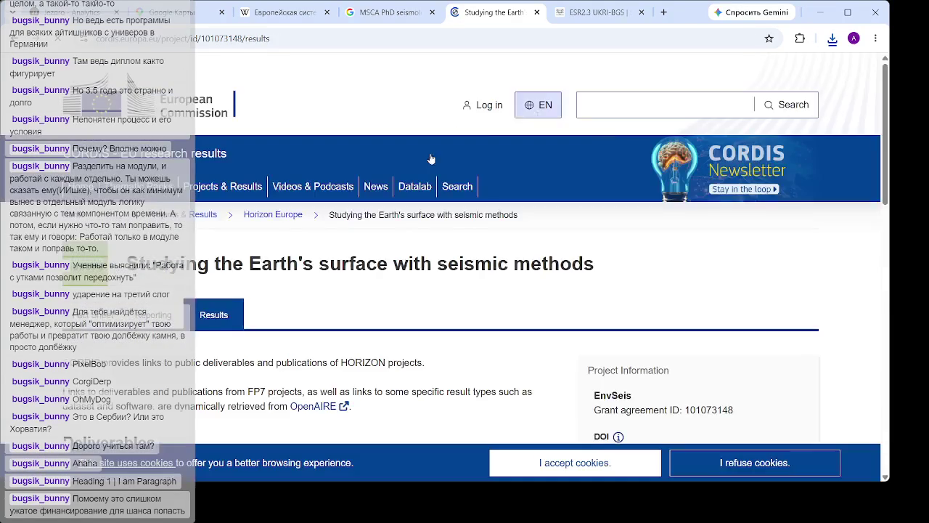
pyautogui.scroll(-3, 418, 247)
pyautogui.scroll(-2, 413, 264)
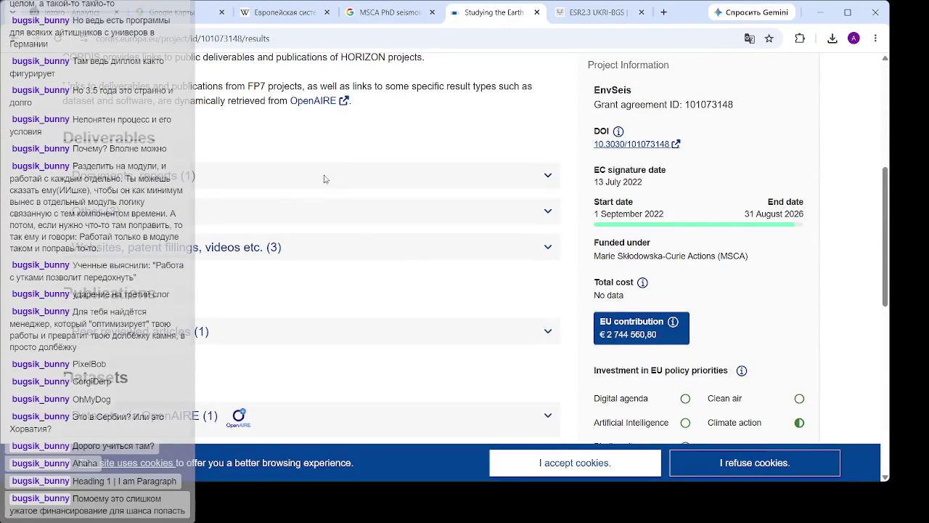
pyautogui.click(337, 177)
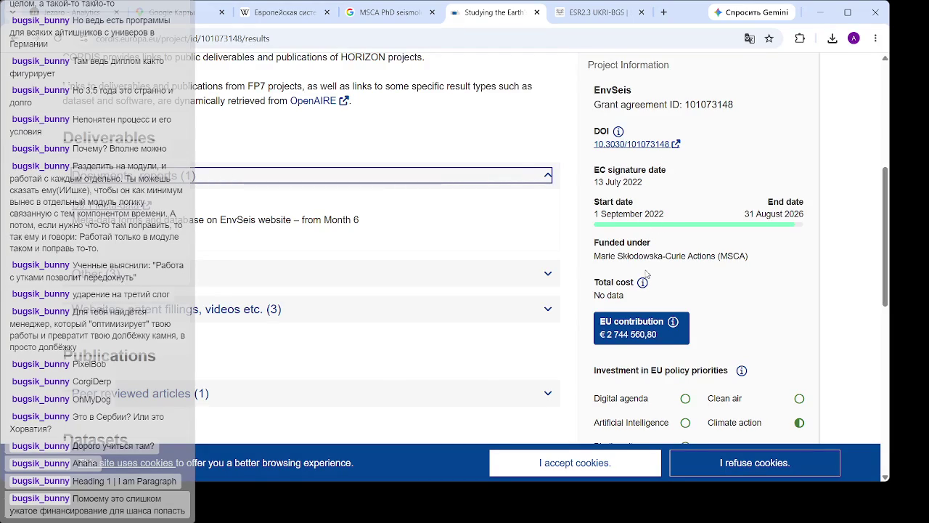
pyautogui.click(434, 285)
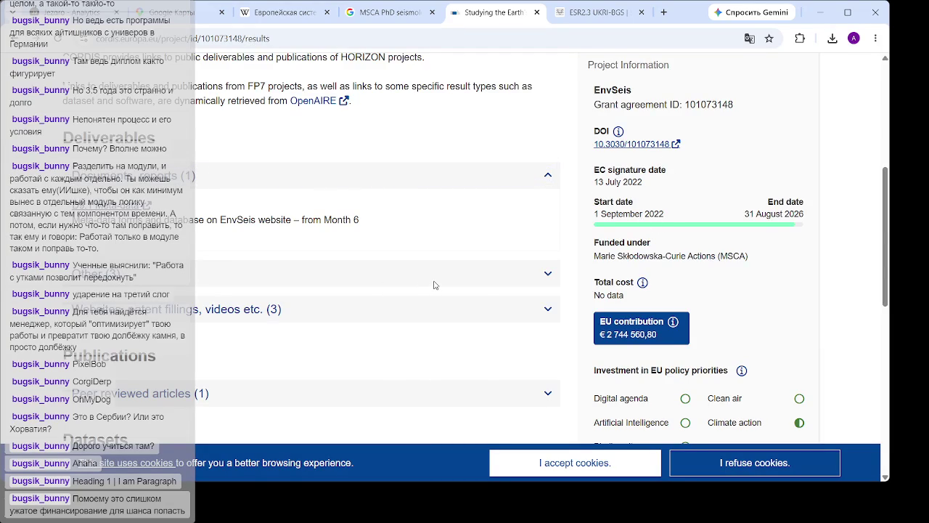
pyautogui.click(543, 275)
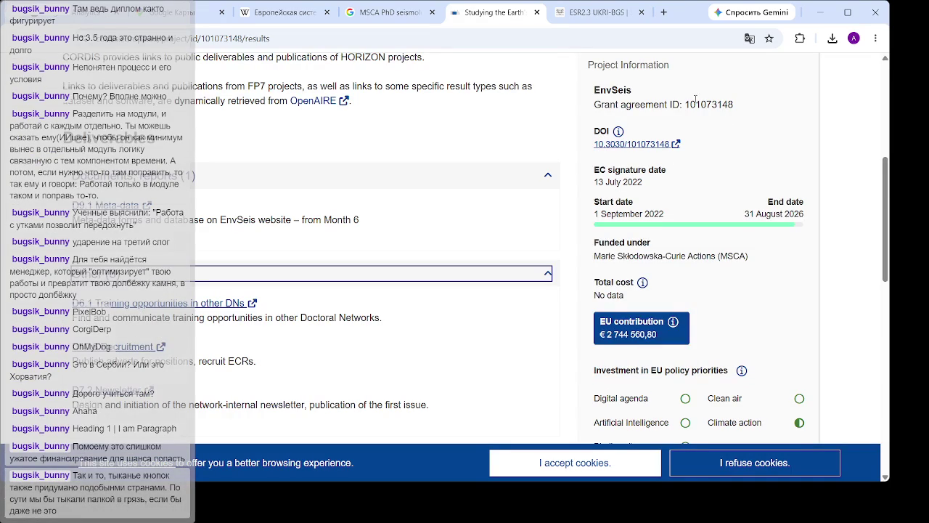
pyautogui.click(605, 331)
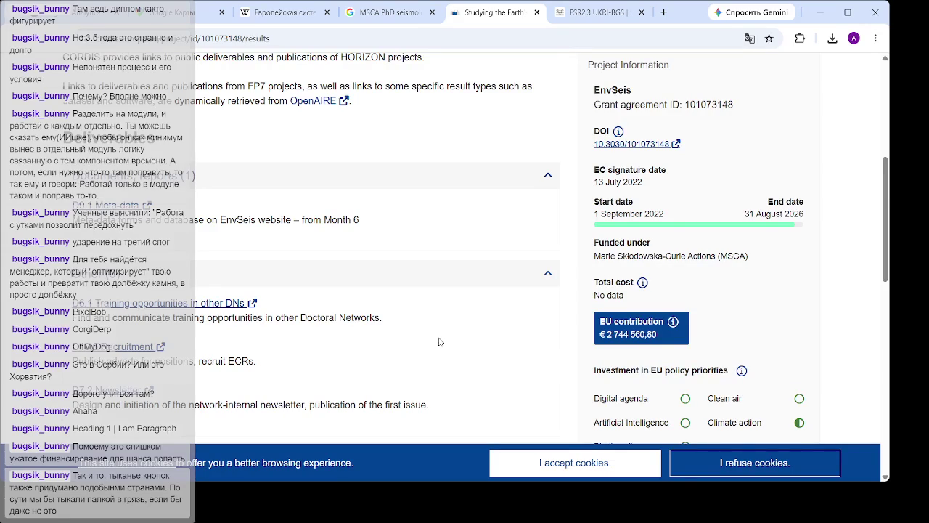
pyautogui.scroll(-3, 454, 338)
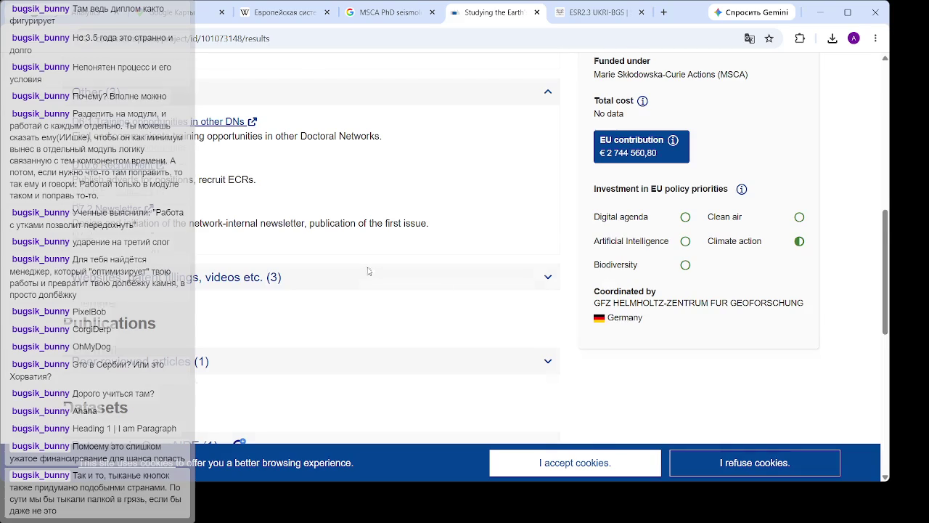
pyautogui.scroll(2, 374, 272)
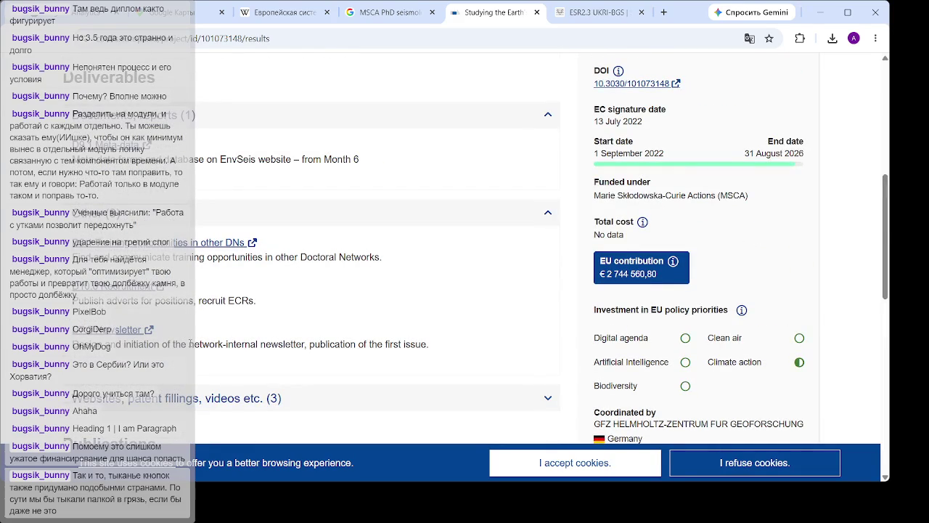
pyautogui.click(140, 294)
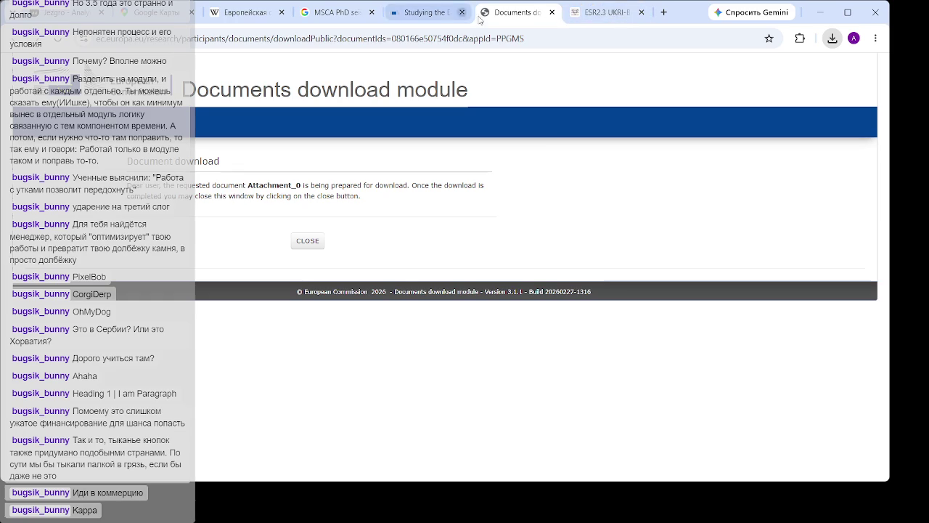
# Close the Recruitment deliverable download tab to return to the EnvSeis results page
pyautogui.click(551, 13)
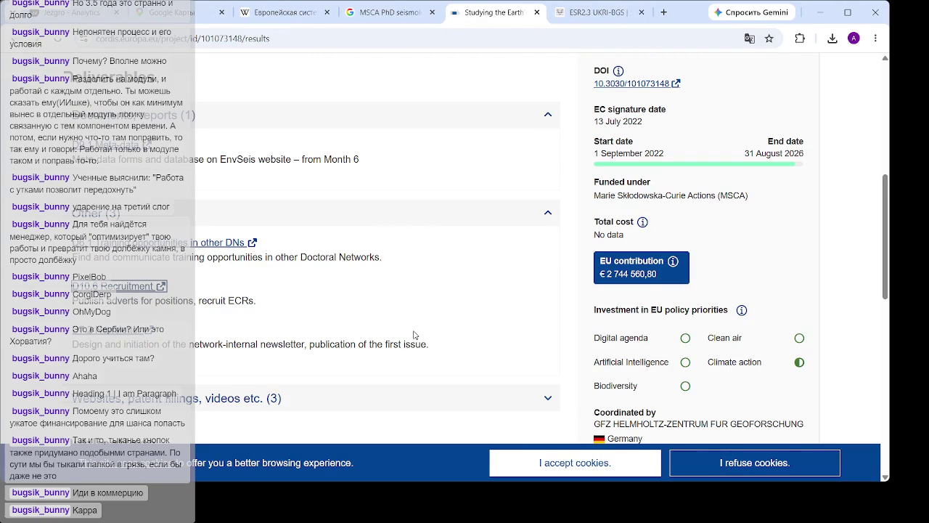
# Close the CORDIS 'Studying the Earth' tab and scroll up the SPIN ESR2.3 UKRI-BGS page
pyautogui.scroll(-3, 476, 238)
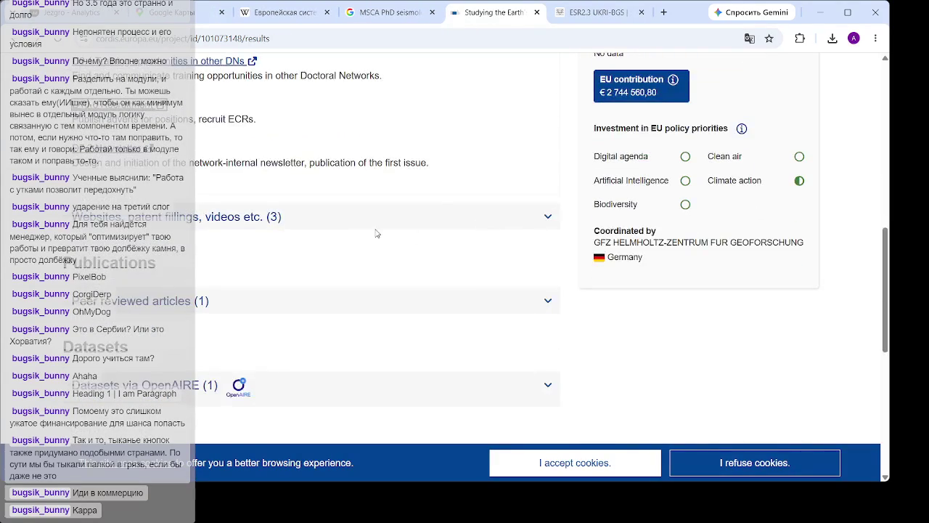
pyautogui.scroll(8, 376, 233)
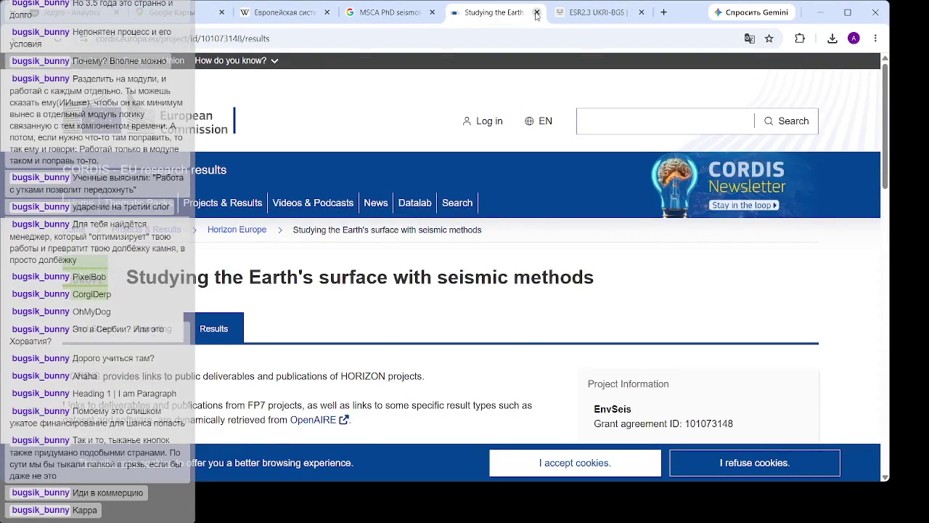
pyautogui.click(537, 13)
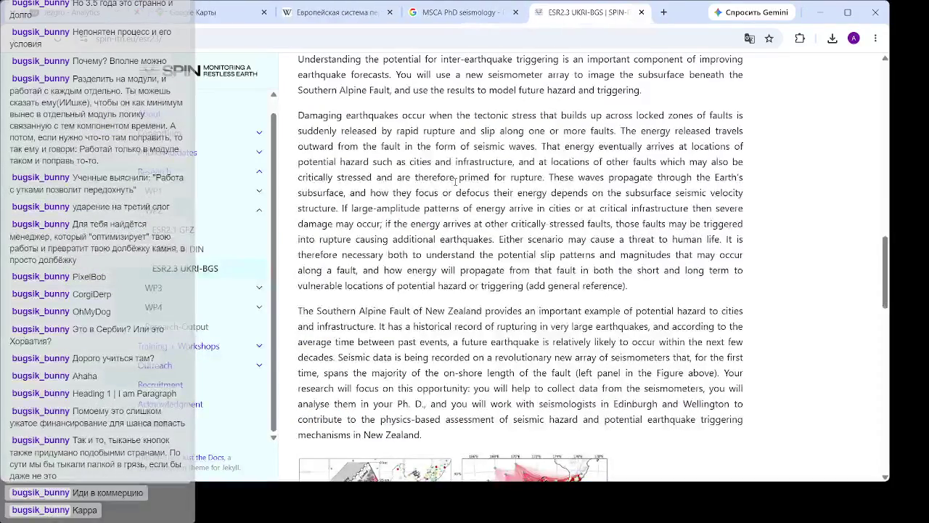
pyautogui.scroll(6, 535, 228)
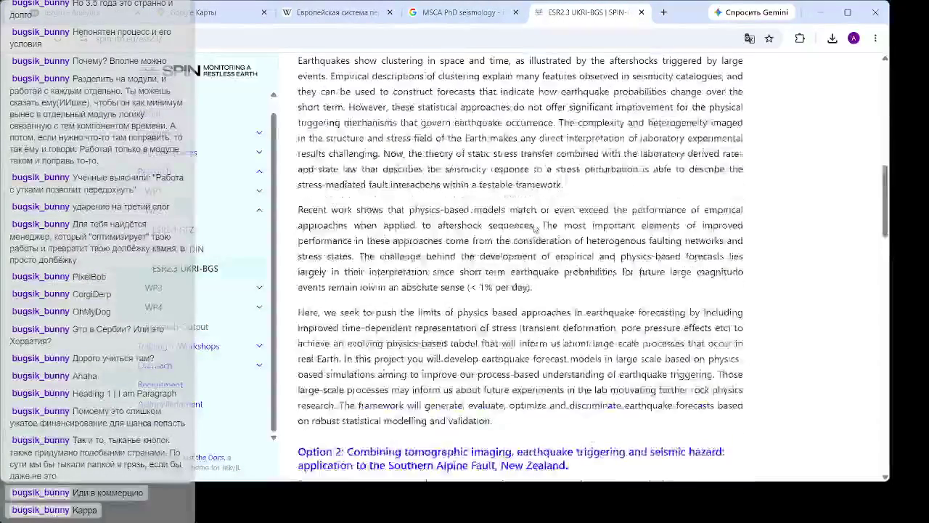
pyautogui.scroll(1, 535, 228)
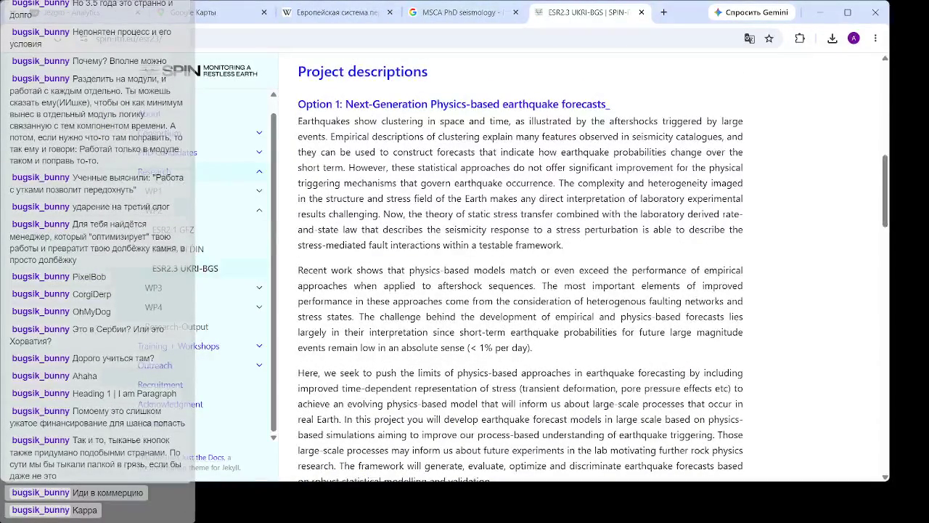
# Go to WP1 > ESR1.1 LMU in the SPIN-ITN sidebar and scroll to its project description
pyautogui.click(201, 193)
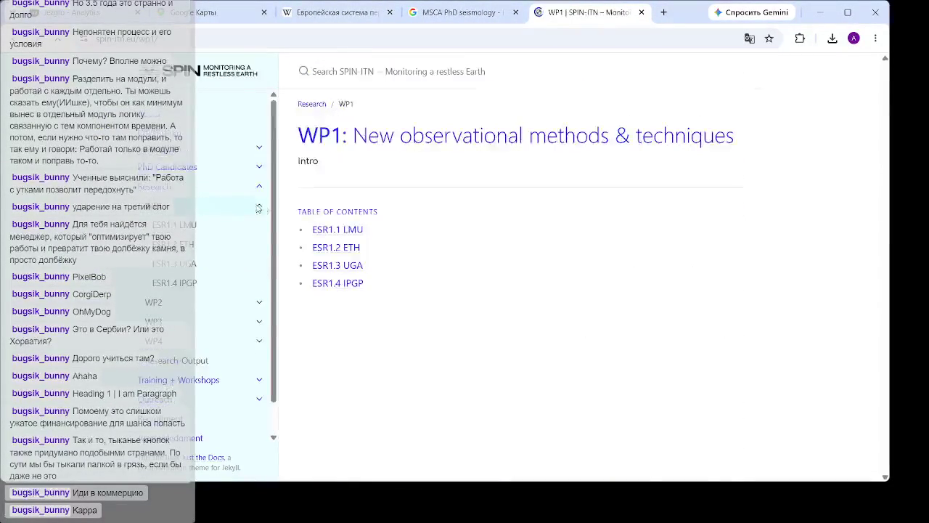
pyautogui.click(187, 231)
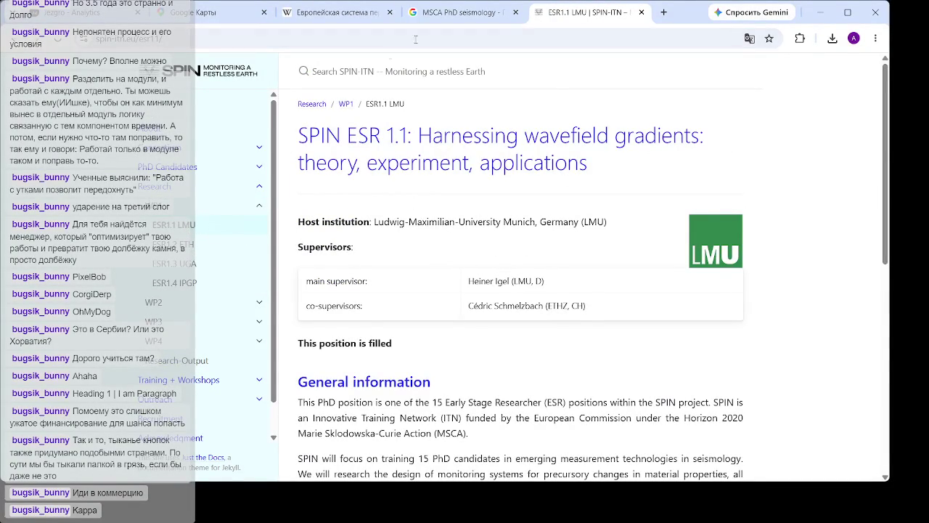
pyautogui.scroll(-3, 540, 374)
pyautogui.scroll(-3, 540, 374)
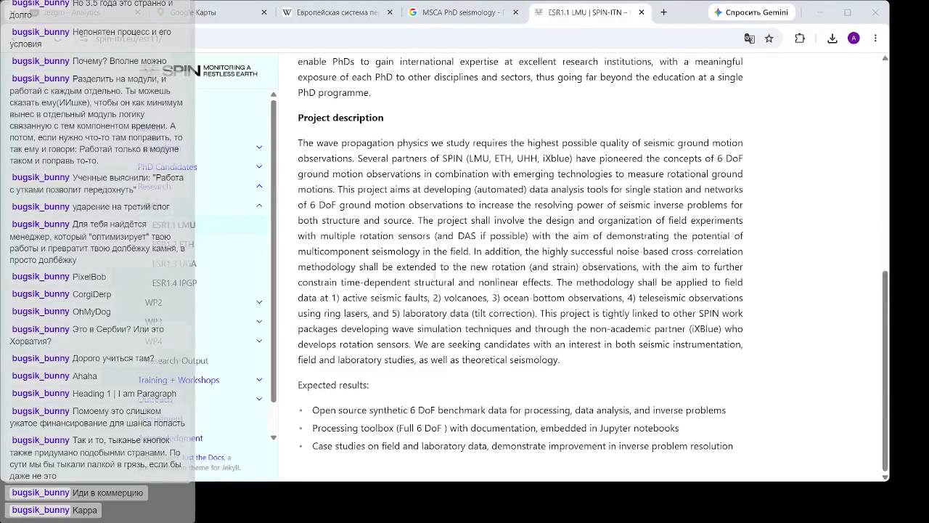
pyautogui.click(431, 308)
pyautogui.moveTo(503, 297); pyautogui.dragTo(624, 292)
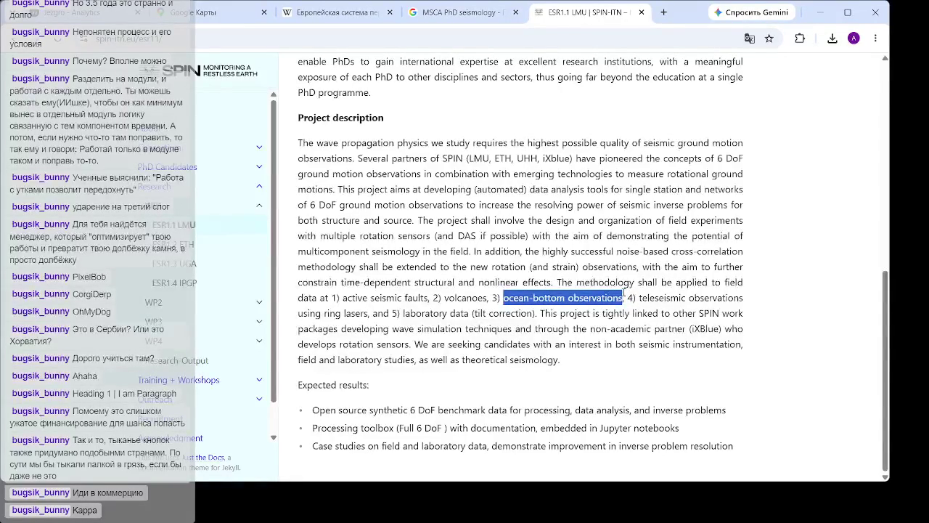
pyautogui.click(649, 282)
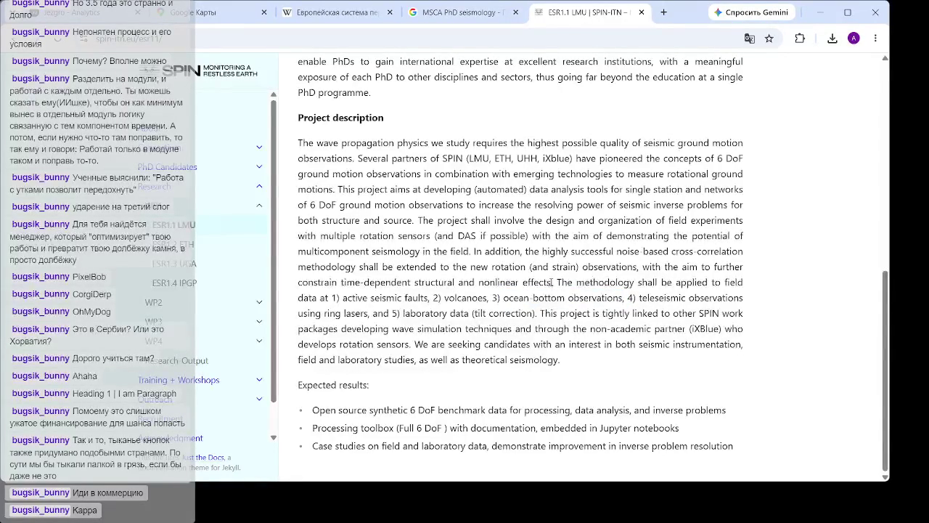
pyautogui.moveTo(505, 298); pyautogui.dragTo(623, 298)
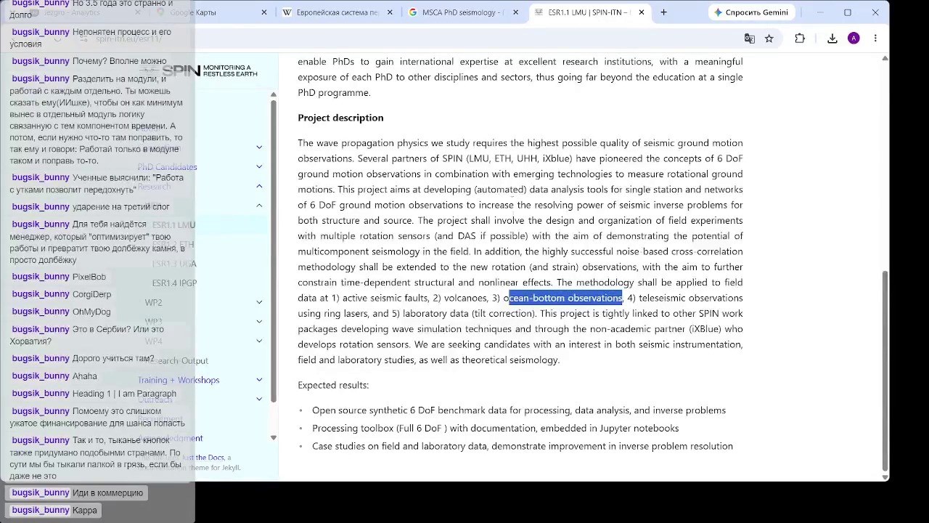
pyautogui.click(514, 216)
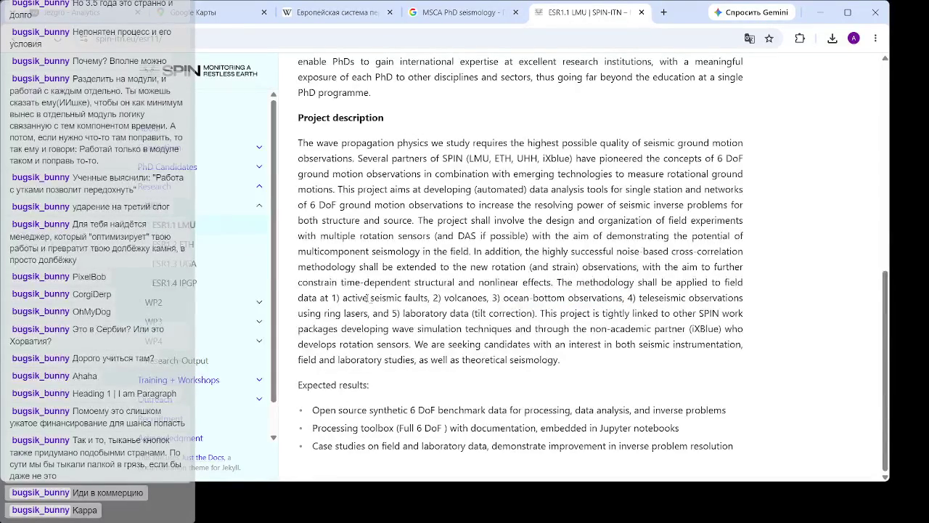
pyautogui.moveTo(346, 298)
pyautogui.mouseDown()
pyautogui.moveTo(494, 297)
pyautogui.moveTo(397, 297)
pyautogui.mouseUp()
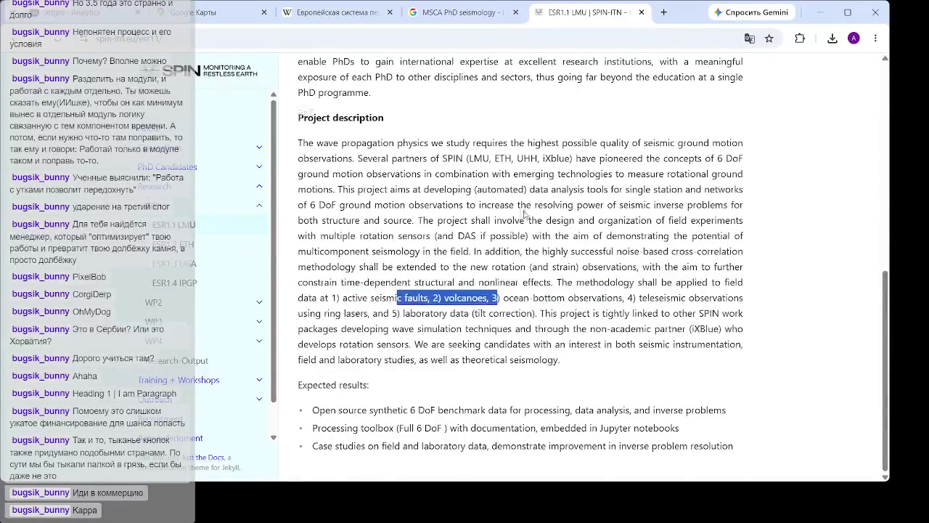
pyautogui.scroll(3, 865, 250)
pyautogui.scroll(-3, 532, 442)
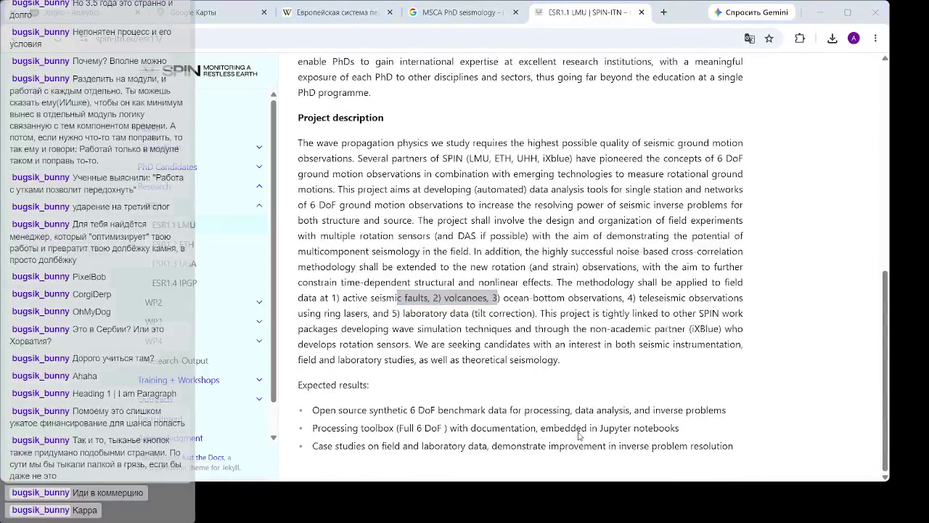
pyautogui.click(577, 422)
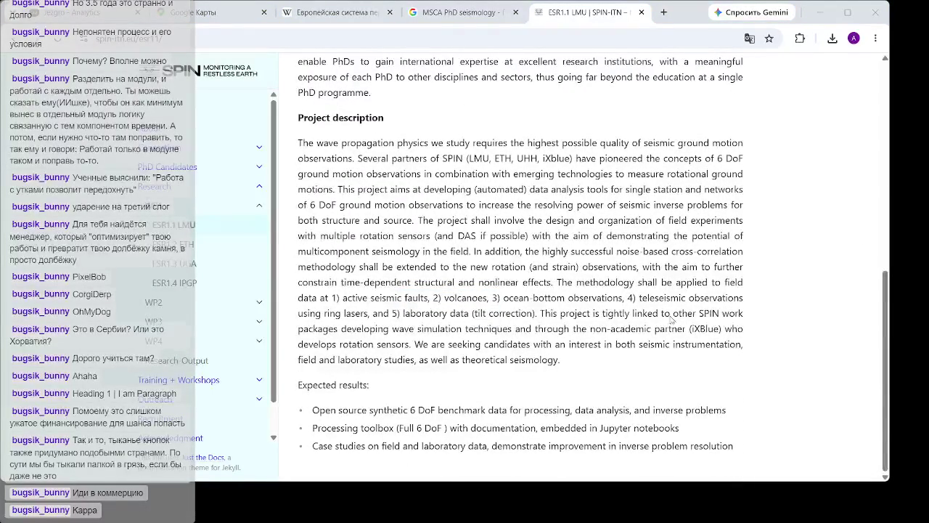
pyautogui.click(525, 435)
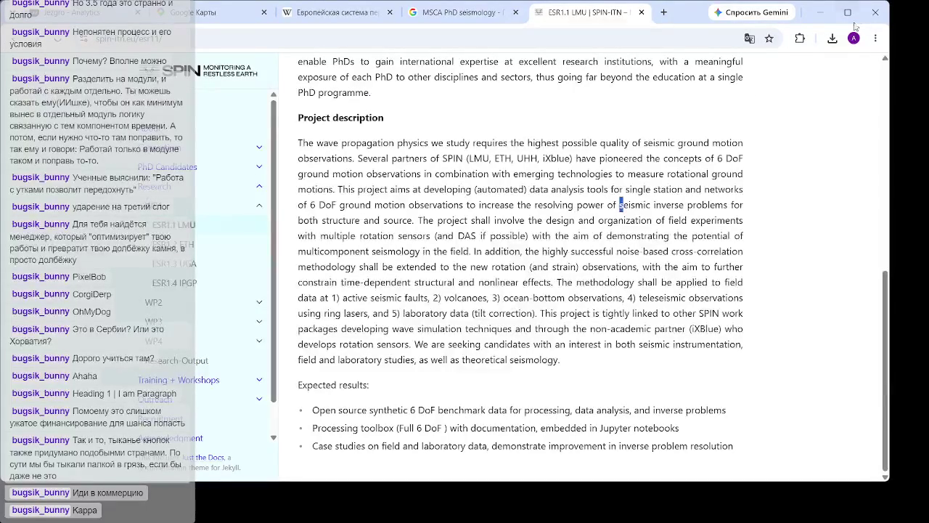
# Close the ESR1.1, MSCA search, Wikipedia and Google Maps tabs to reveal Jezgro Analytics
pyautogui.click(642, 12)
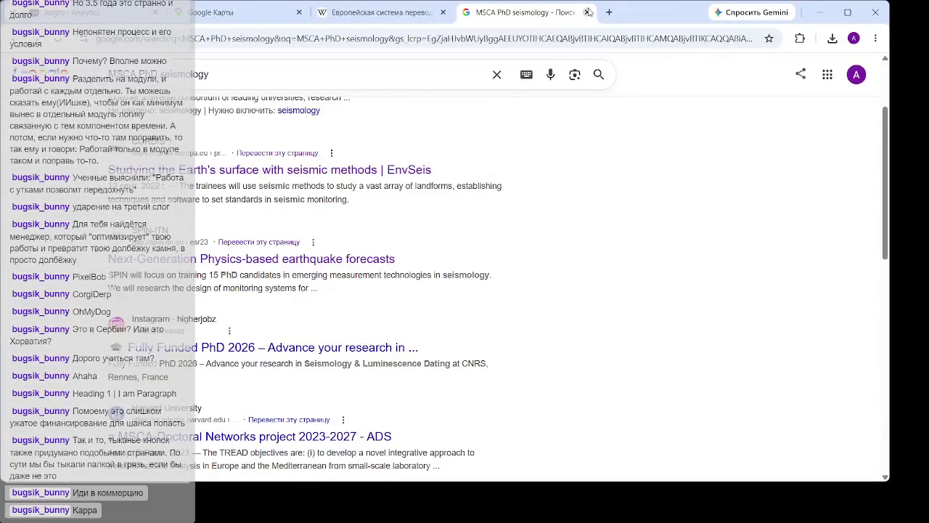
pyautogui.click(586, 13)
pyautogui.click(442, 12)
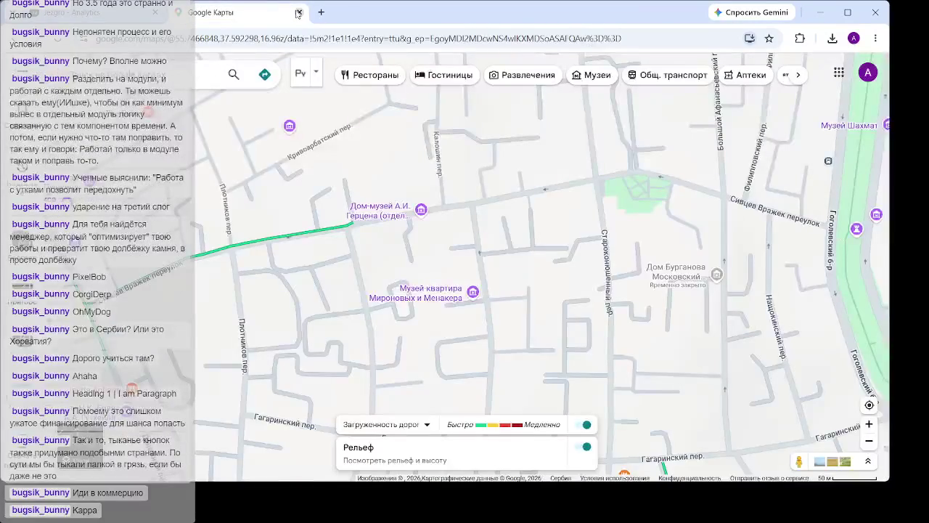
pyautogui.click(298, 13)
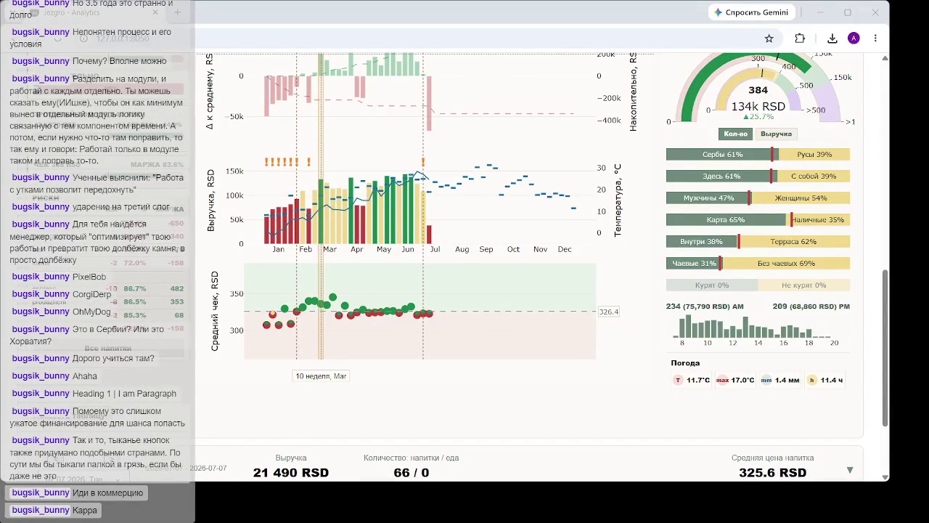
# Deselect the '10 неделя, Mar' week on the chart, then reload the dashboard with F5
pyautogui.click(568, 329)
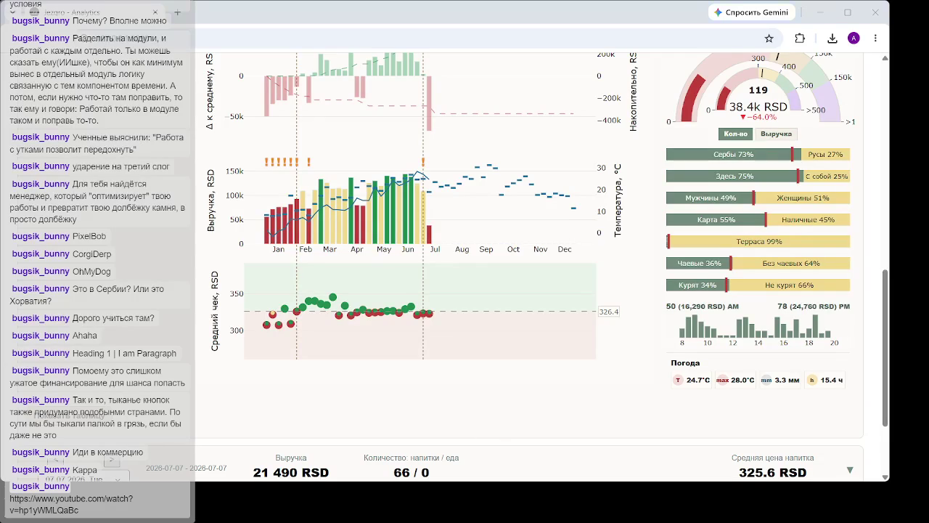
pyautogui.press('F5')
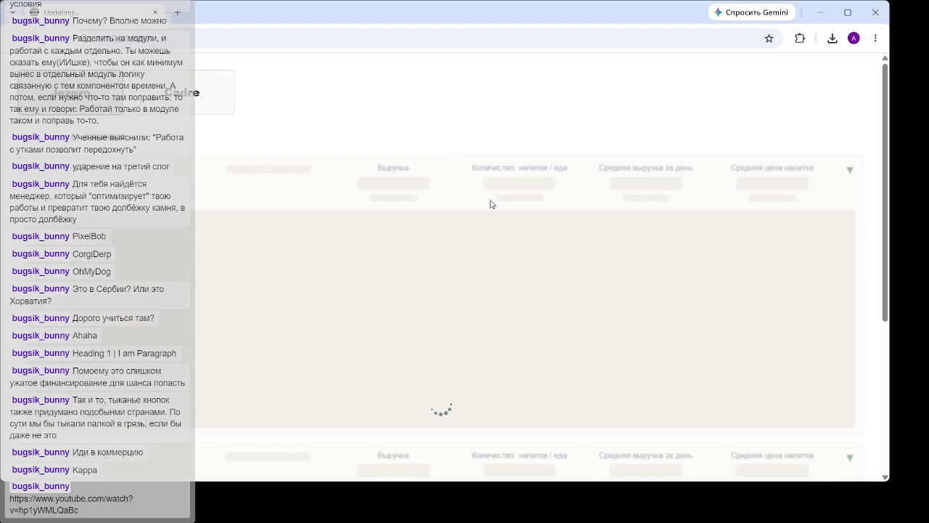
# Scroll down to the Динамика выручки revenue charts once the reloaded page has loaded
pyautogui.scroll(-3, 426, 241)
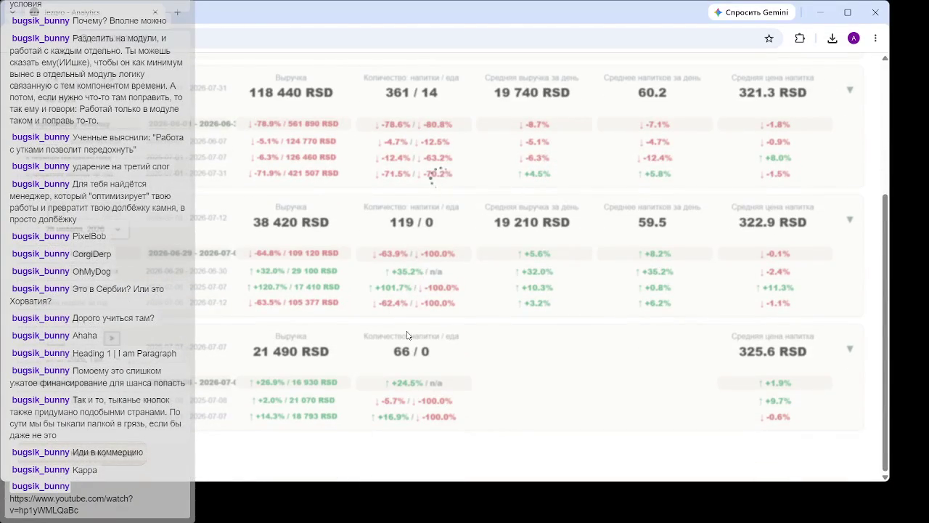
pyautogui.scroll(-5, 235, 181)
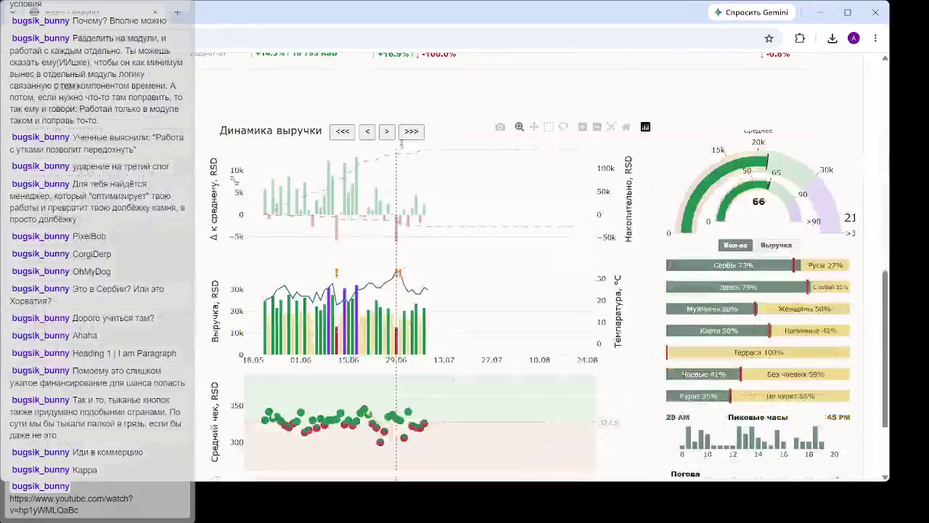
pyautogui.scroll(-1, 329, 211)
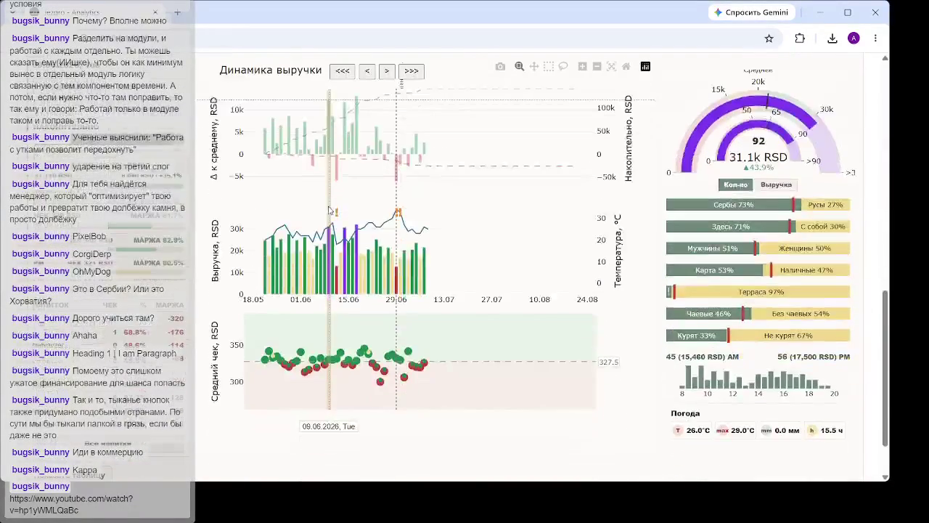